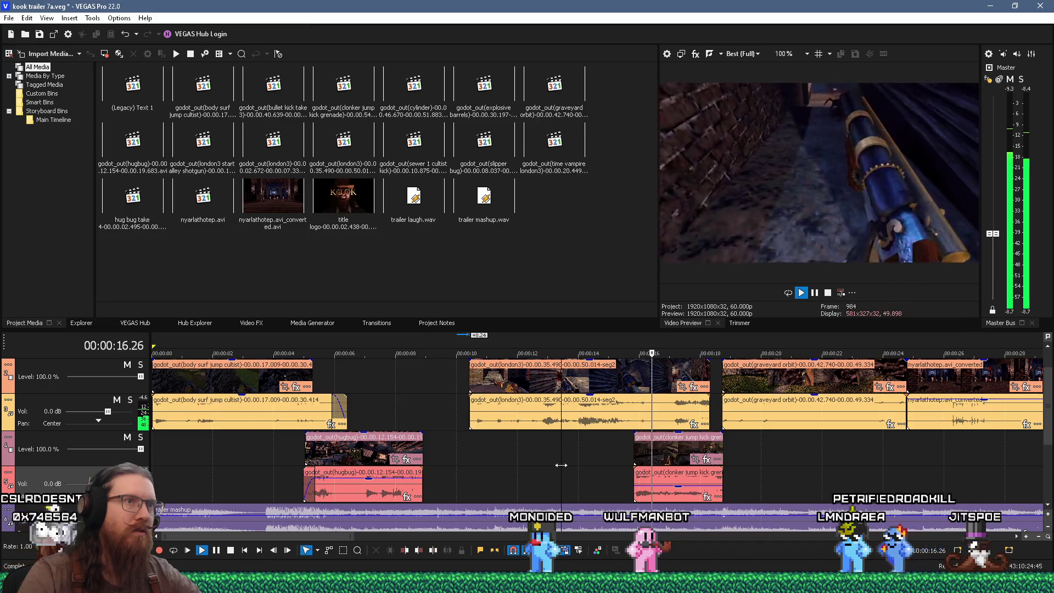
# - Trim the london3 clip's end about 1.5 s shorter and preview it from about 10.5 s
pyautogui.press('space')
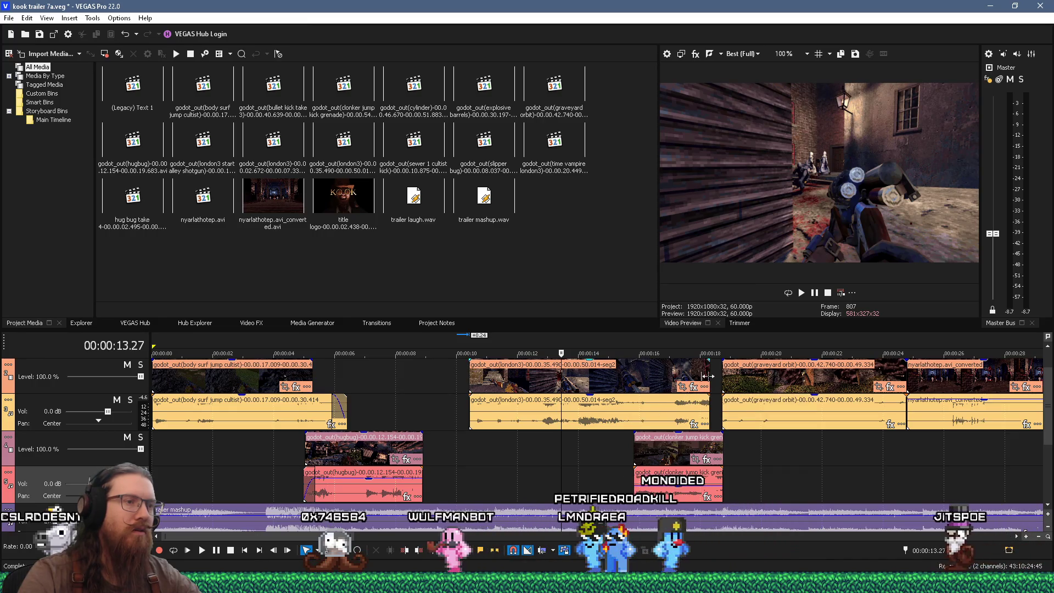
pyautogui.moveTo(709, 380); pyautogui.dragTo(648, 376)
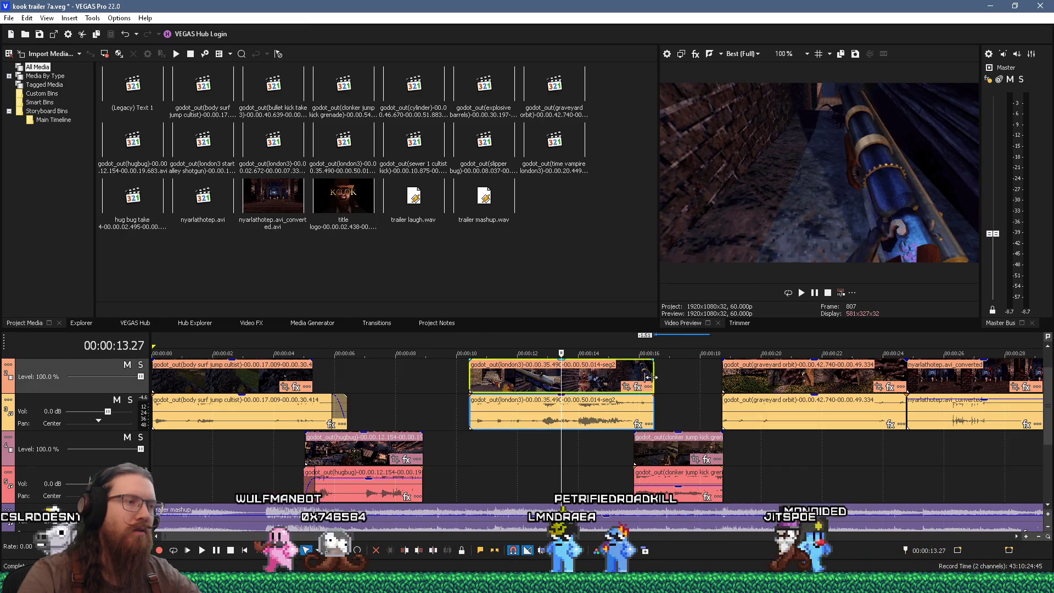
pyautogui.click(473, 449)
pyautogui.press('space')
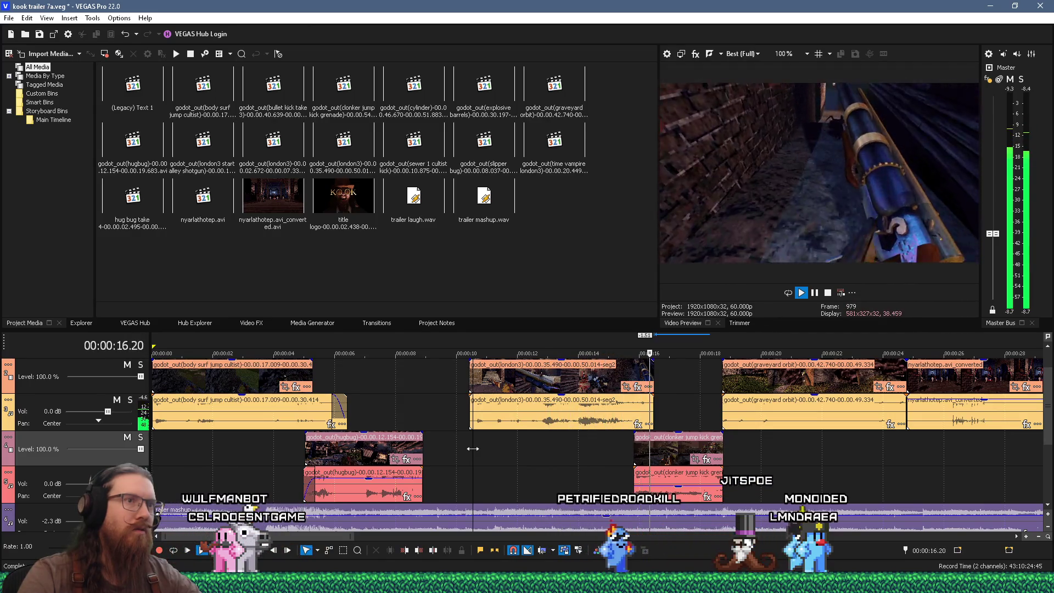
pyautogui.press('space')
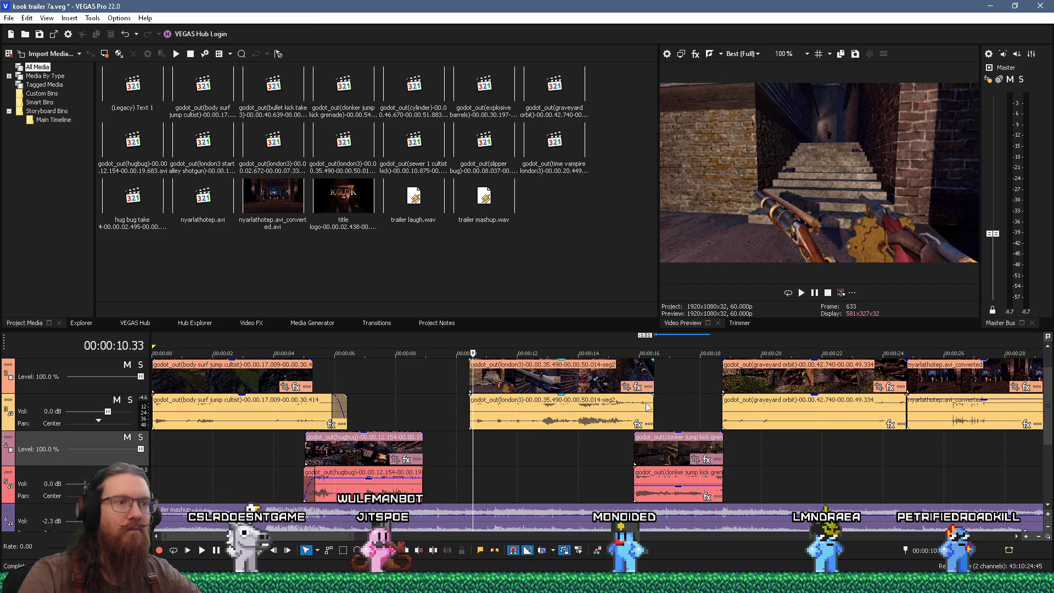
# - Replay the timeline around 15–17 s several times to check the london3 cut
pyautogui.click(622, 436)
pyautogui.press('space')
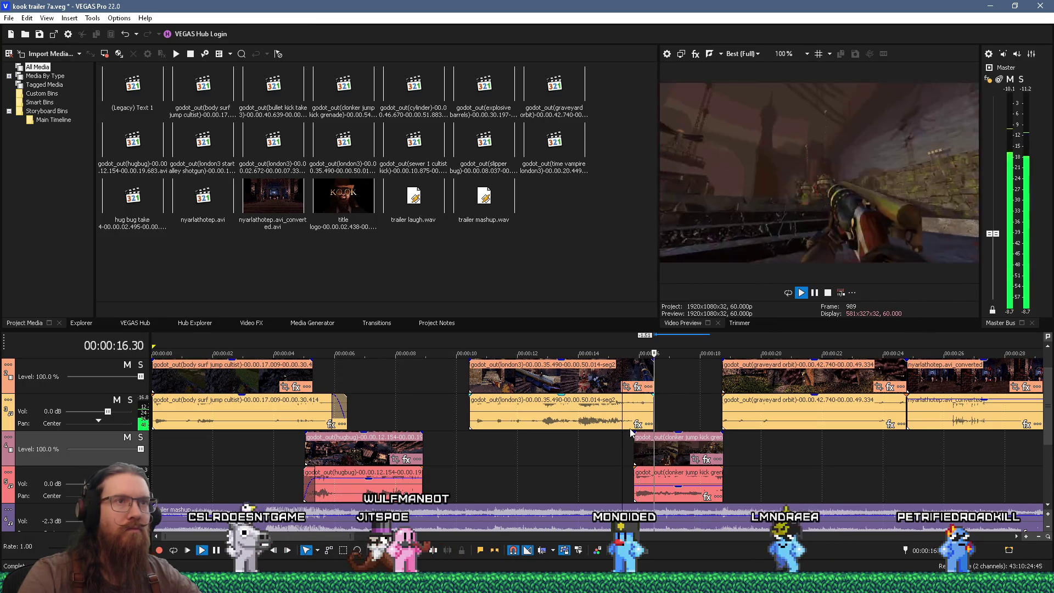
pyautogui.press('space')
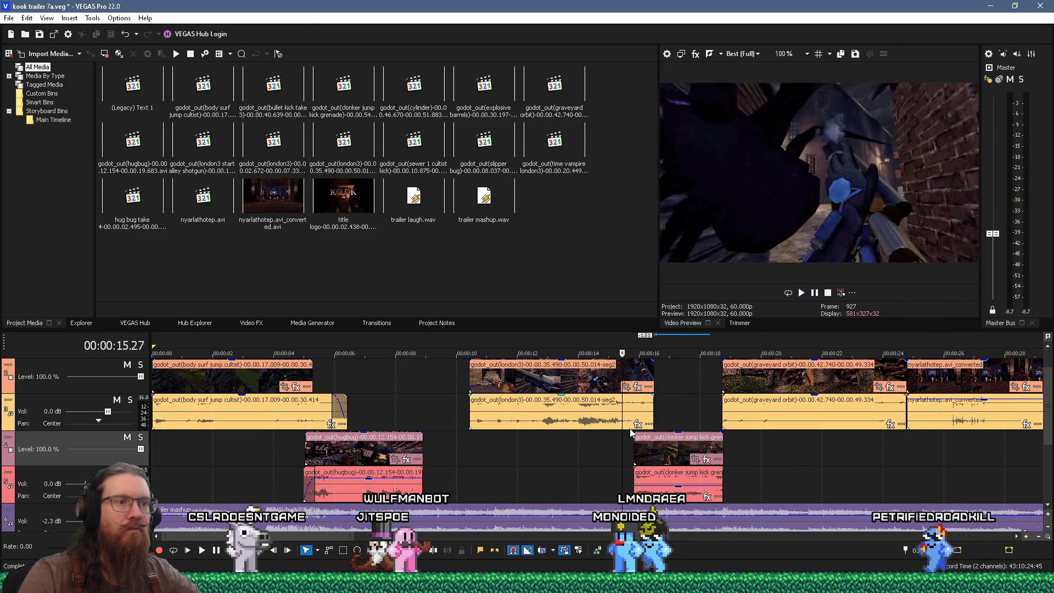
pyautogui.click(673, 411)
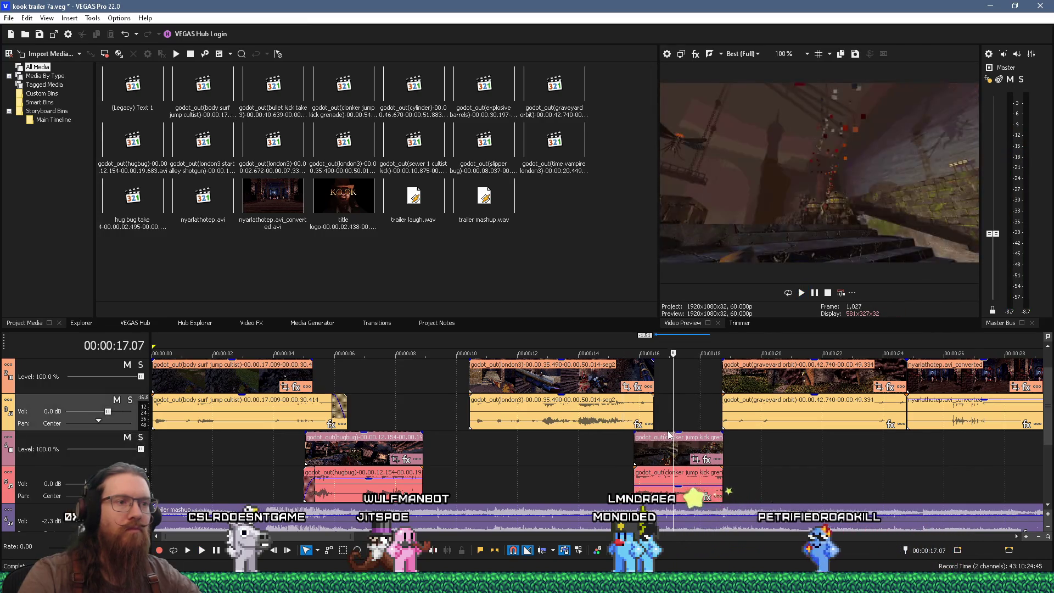
pyautogui.press('space')
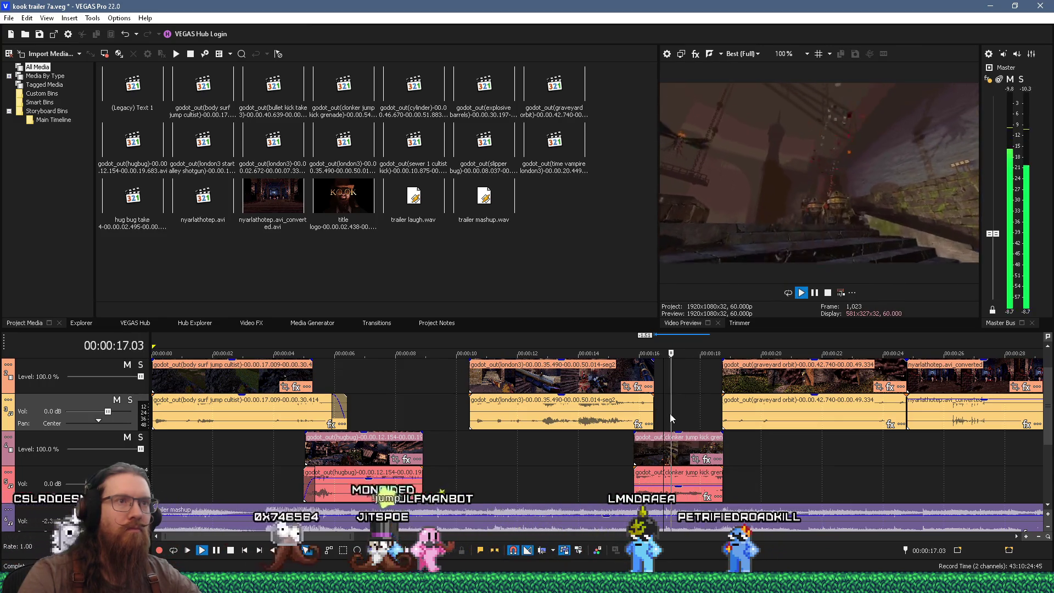
pyautogui.press('space')
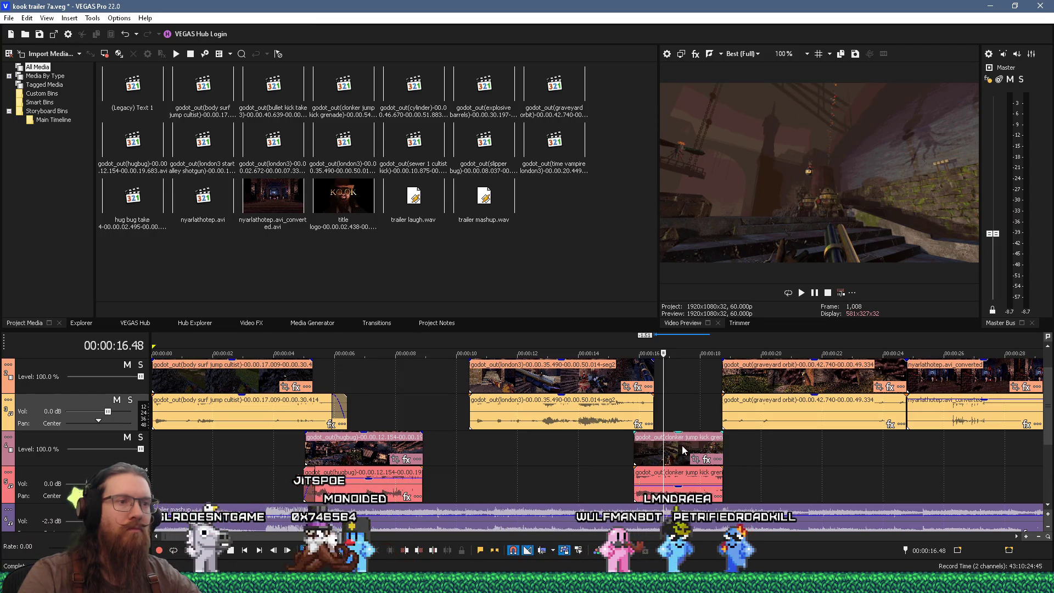
pyautogui.press('space')
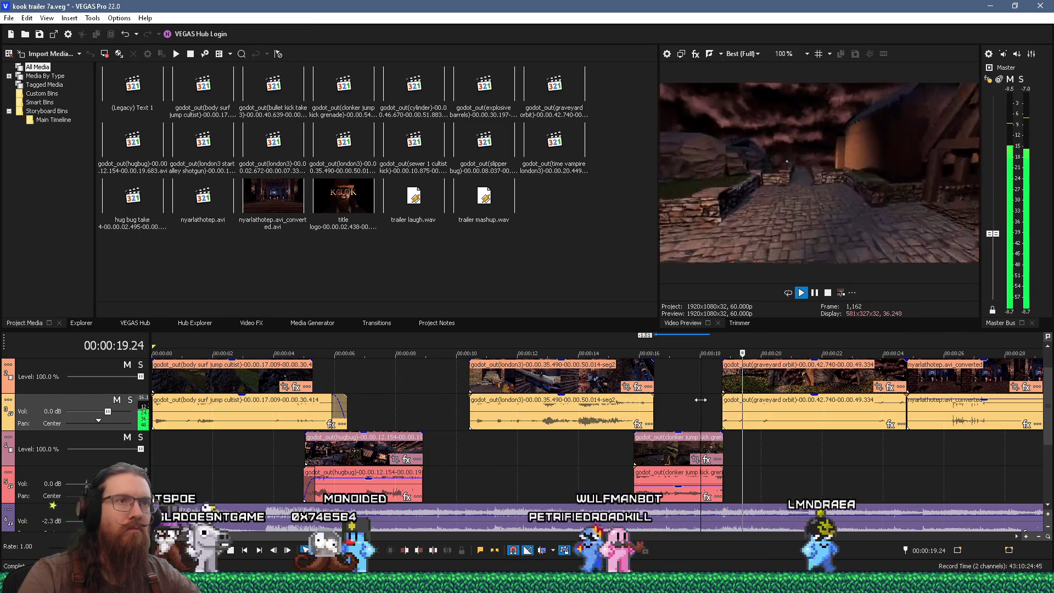
pyautogui.press('space')
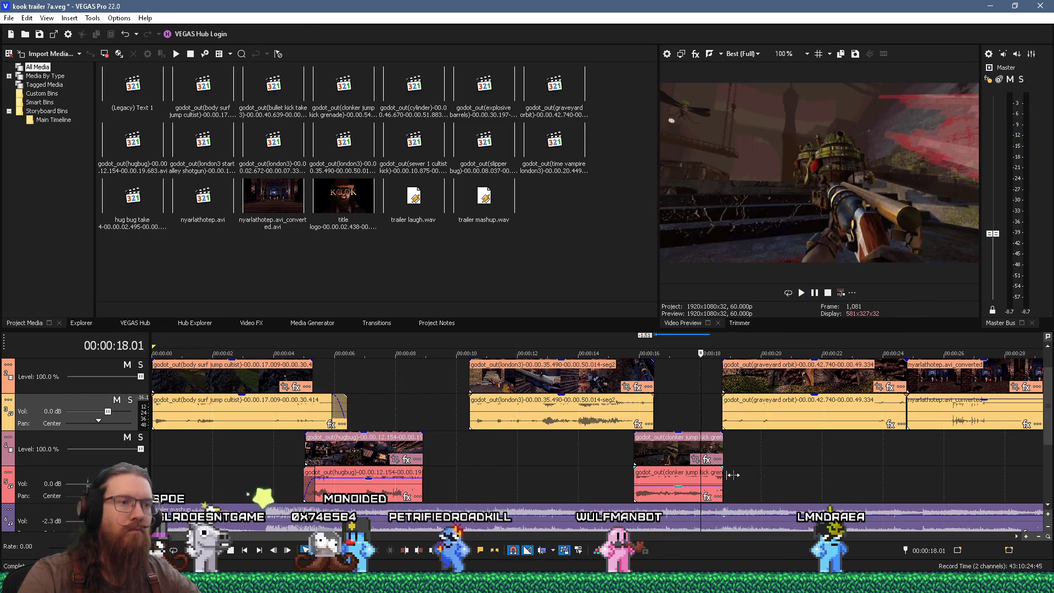
# - Extend the clonker jump audio about 0.3 s past its video and listen back
pyautogui.moveTo(732, 475); pyautogui.dragTo(737, 475)
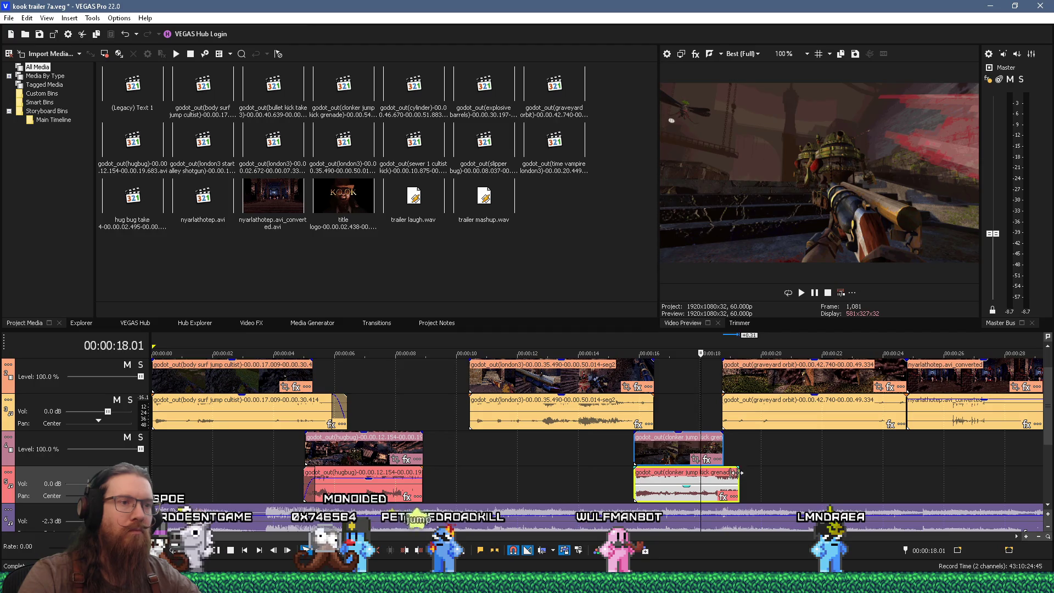
pyautogui.press('space')
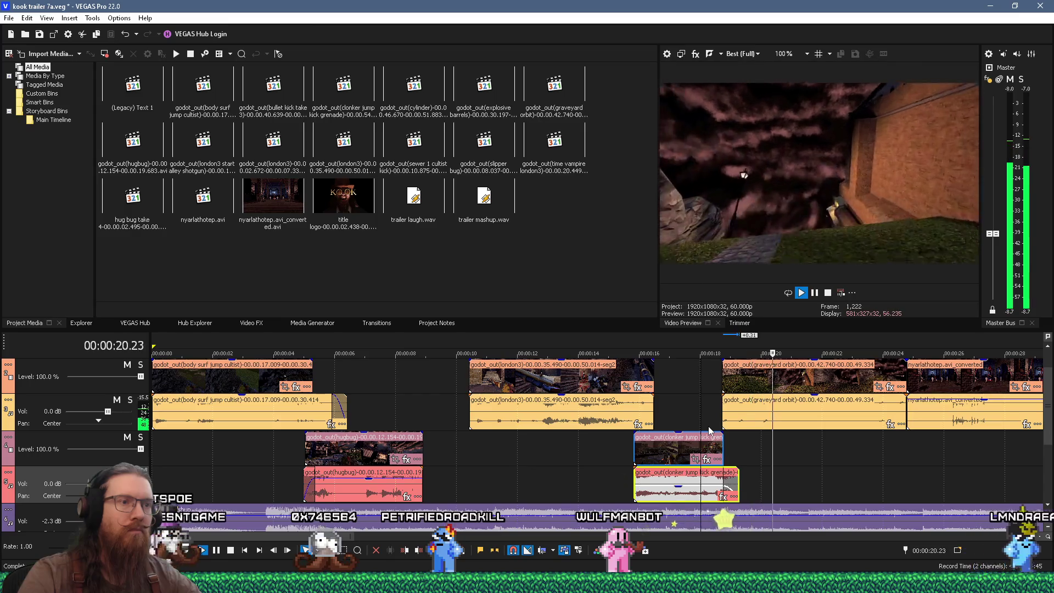
pyautogui.press('space')
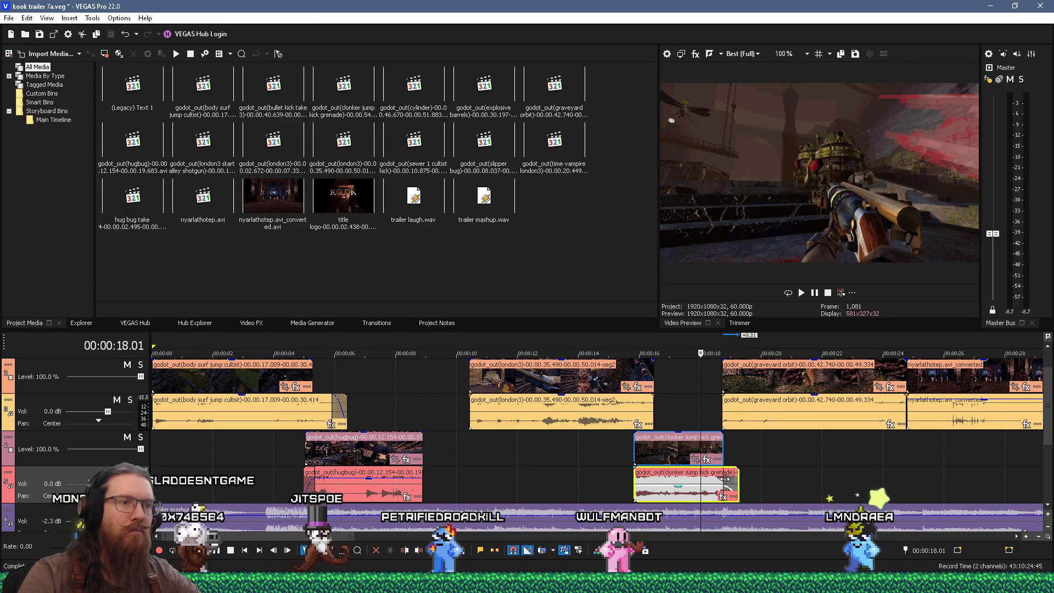
# - Give the clonker jump audio a 0.19 s fade-out and preview past the clip
pyautogui.moveTo(739, 478); pyautogui.dragTo(734, 477)
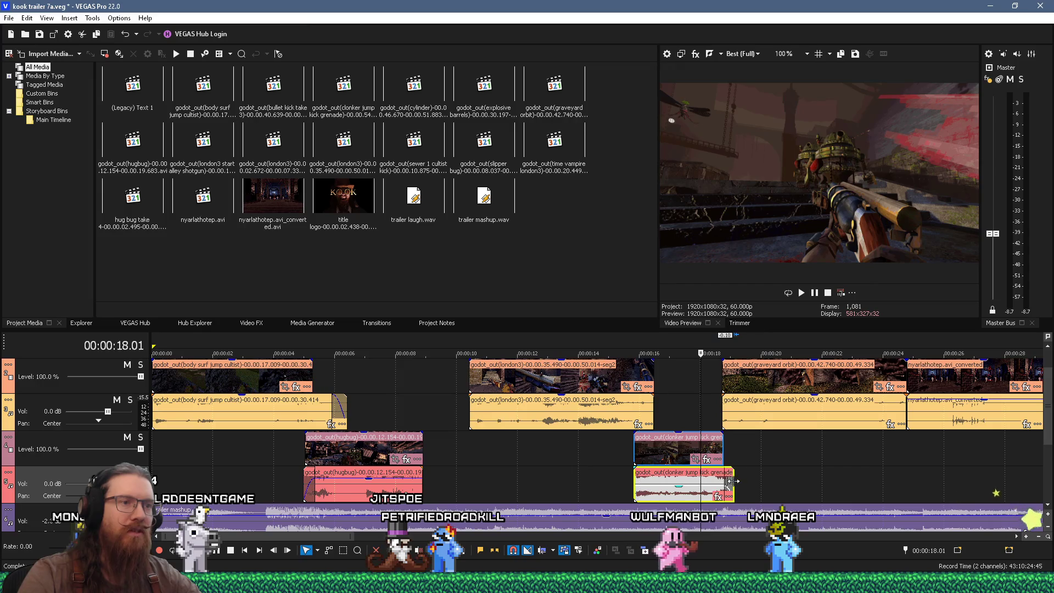
pyautogui.click(715, 407)
pyautogui.press('space')
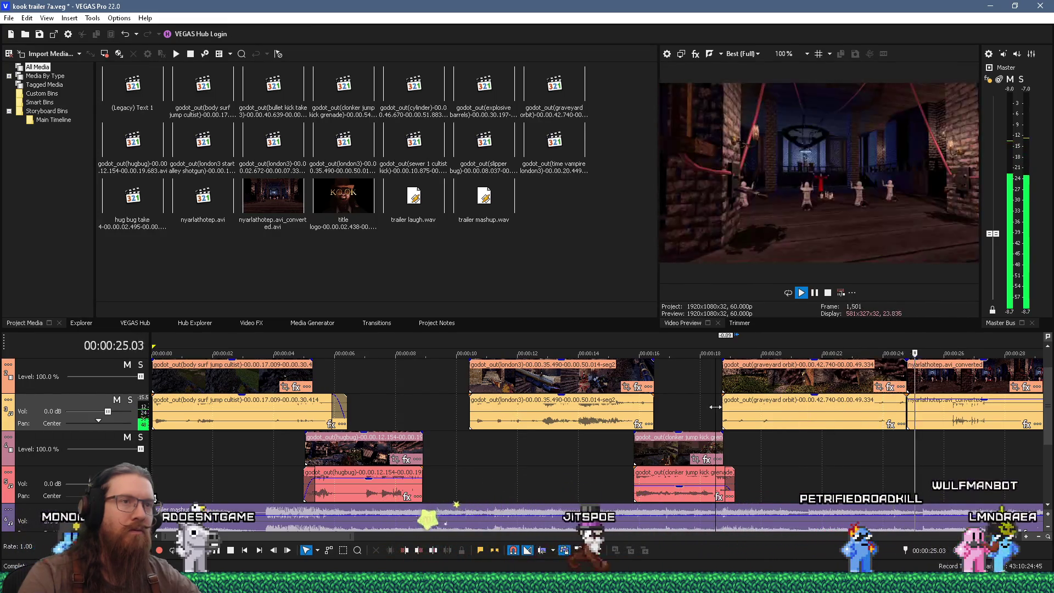
pyautogui.press('space')
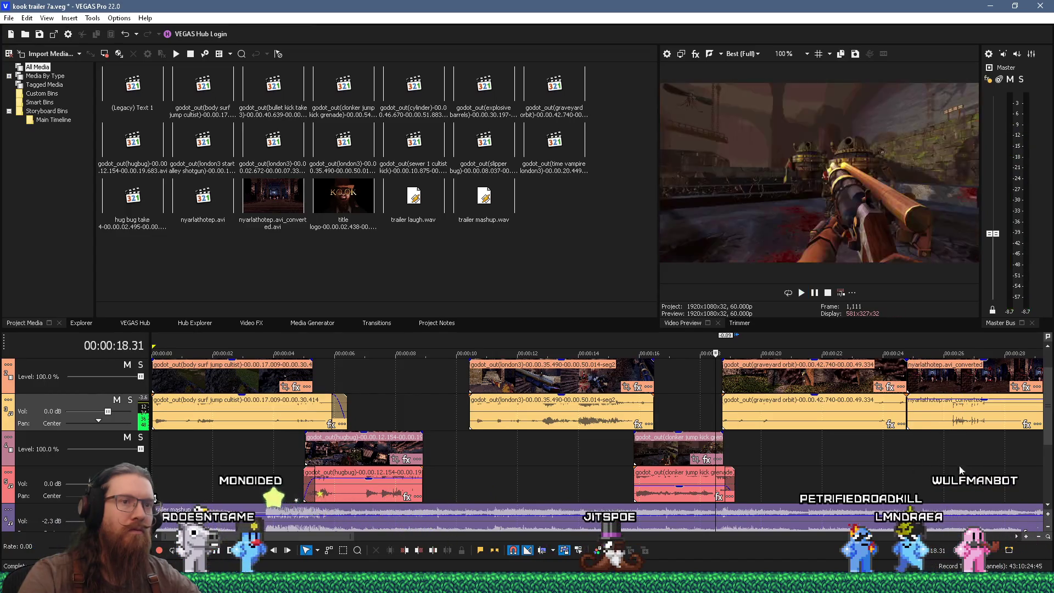
pyautogui.click(905, 437)
# - Zoom in, nudge the nyarlathotep clip slightly earlier, and preview the new join
pyautogui.scroll(3, 914, 443)
pyautogui.press('space')
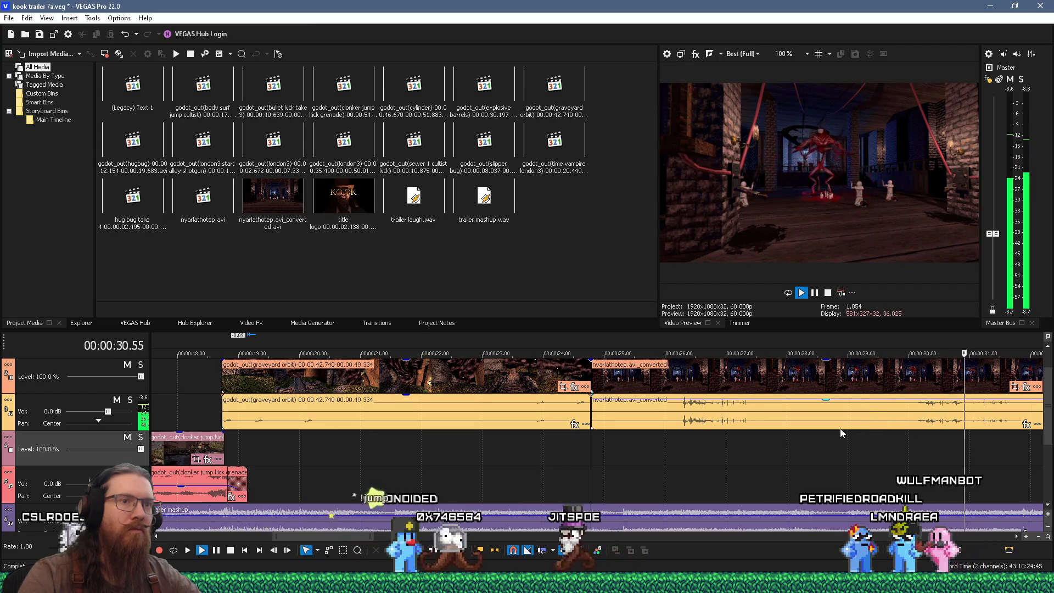
pyautogui.press('space')
pyautogui.click(846, 375)
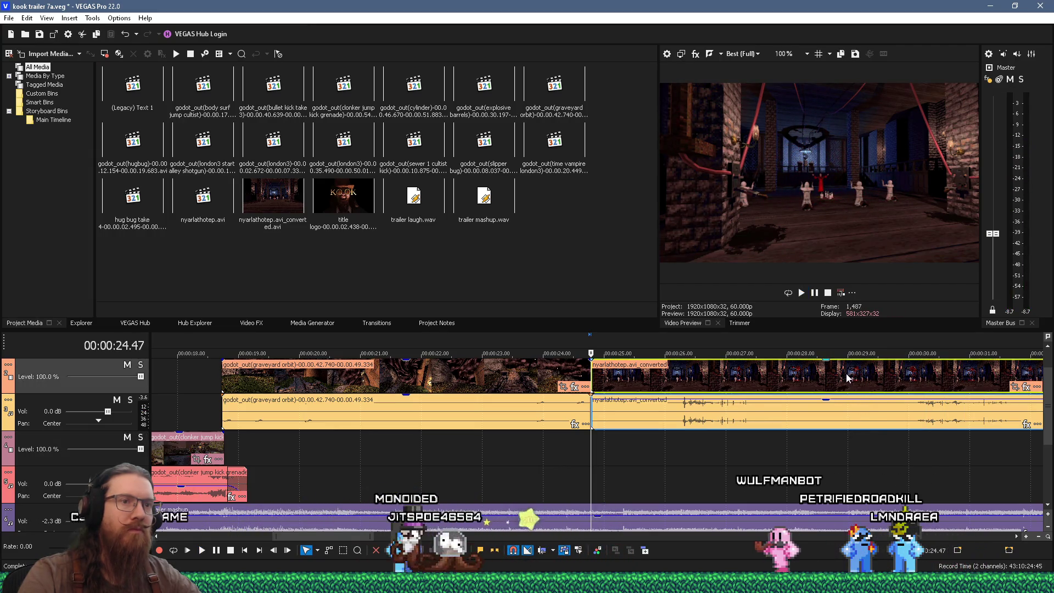
pyautogui.click(819, 445)
pyautogui.scroll(2, 819, 434)
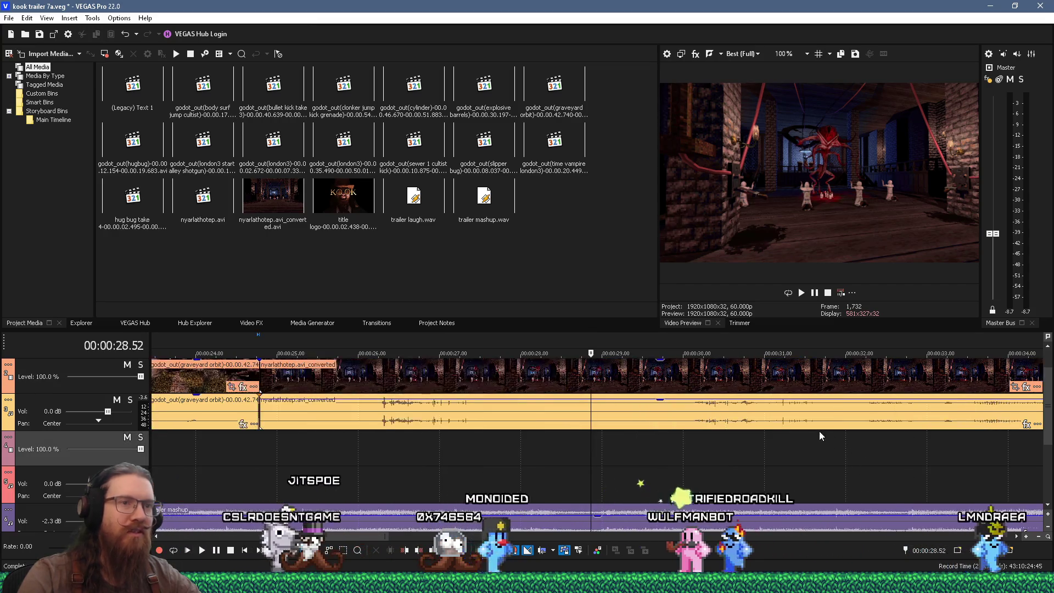
pyautogui.moveTo(721, 380); pyautogui.dragTo(715, 380)
pyautogui.press('space')
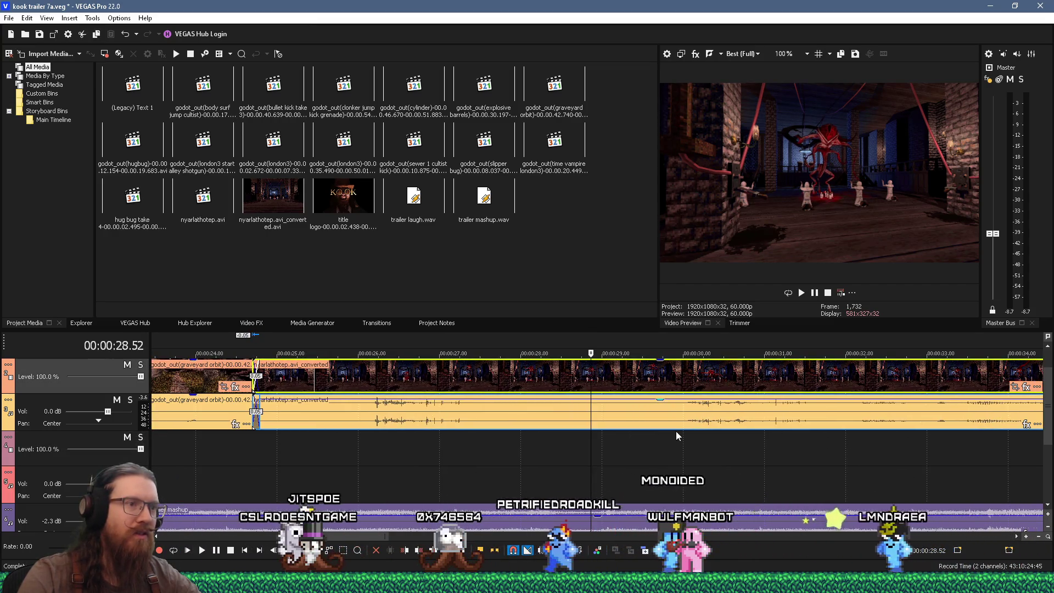
pyautogui.press('space')
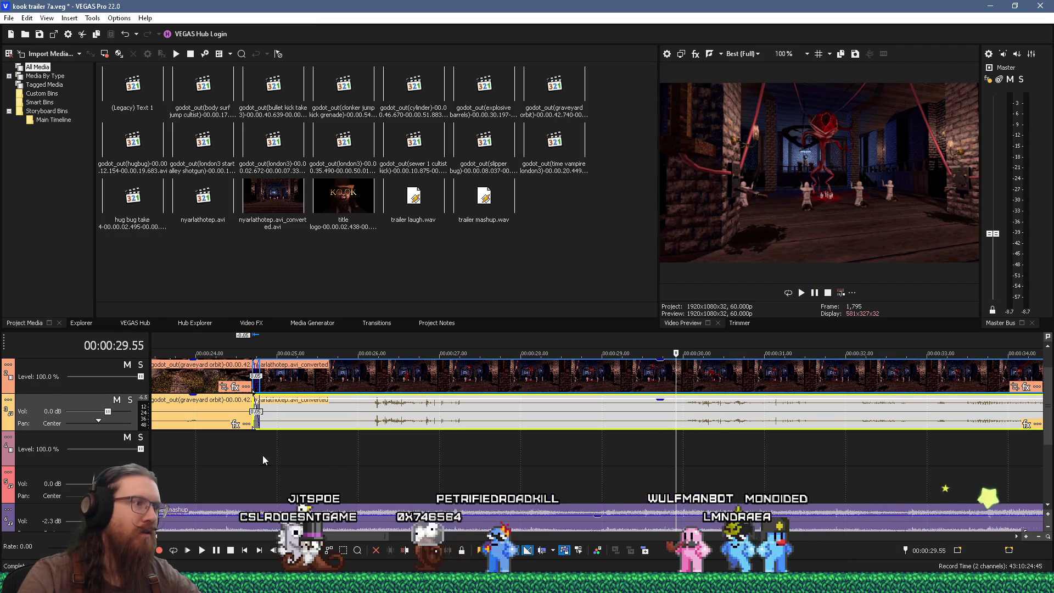
# - Shift the nyarlathotep clip later to remove the overlap, then replay the join from 24.37 s
pyautogui.click(322, 453)
pyautogui.press('space')
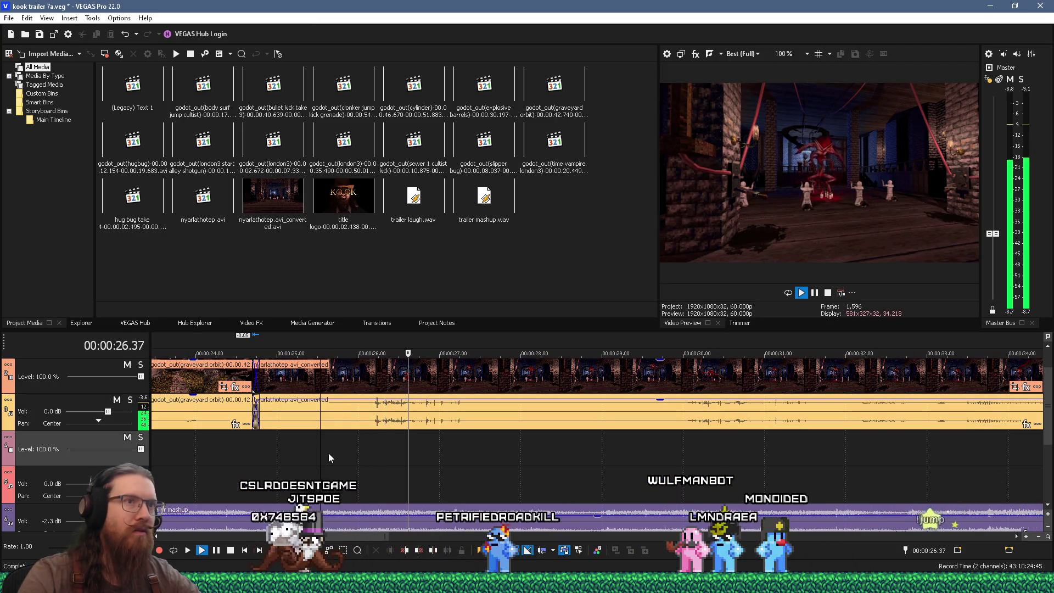
pyautogui.press('space')
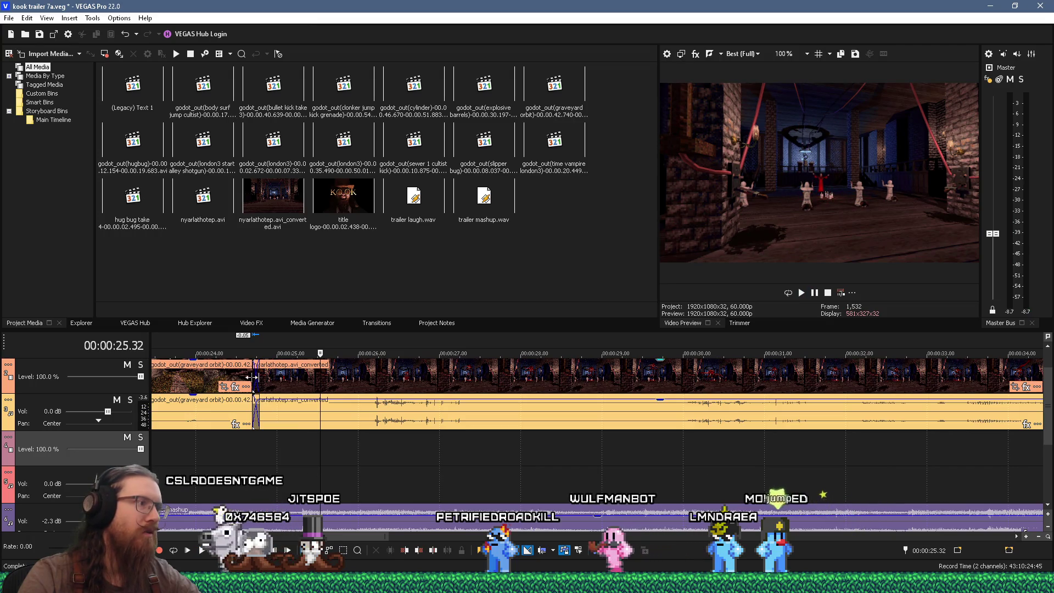
pyautogui.moveTo(253, 378); pyautogui.dragTo(259, 378)
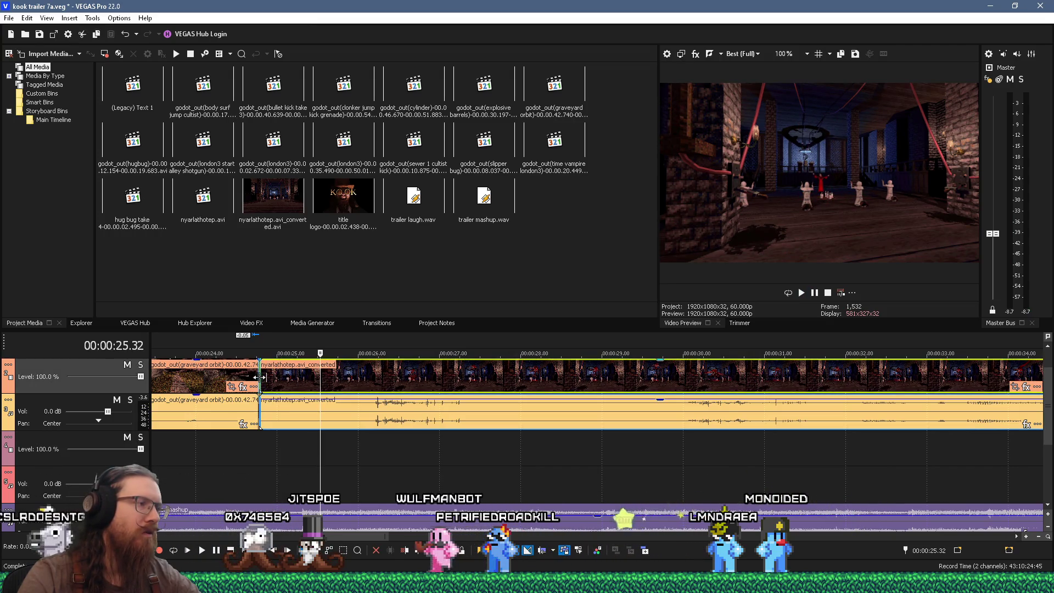
pyautogui.click(245, 445)
pyautogui.press('space')
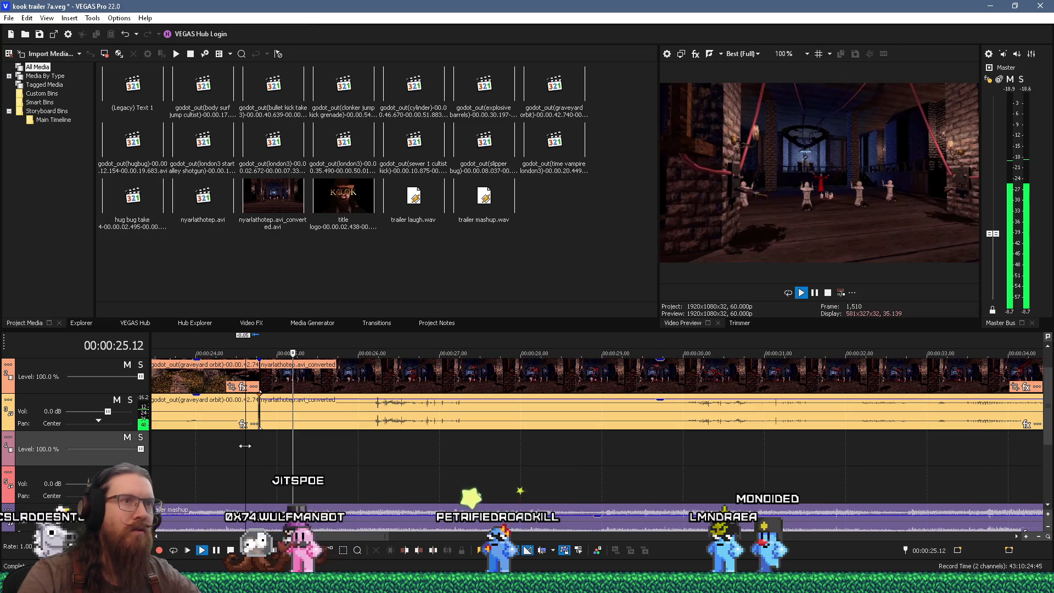
pyautogui.press('space')
pyautogui.press('space')
pyautogui.press('space')
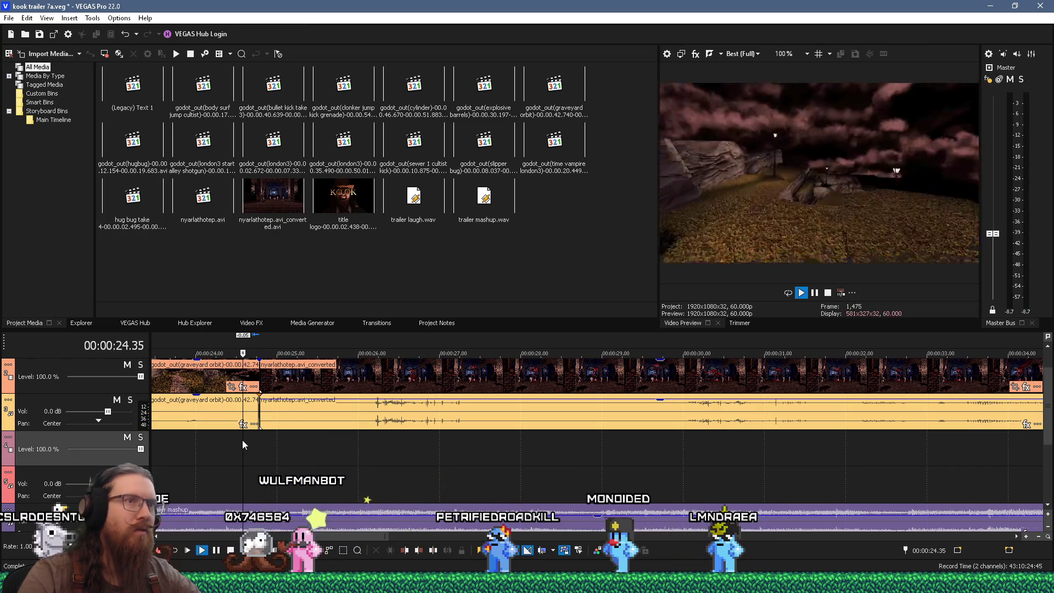
pyautogui.press('space')
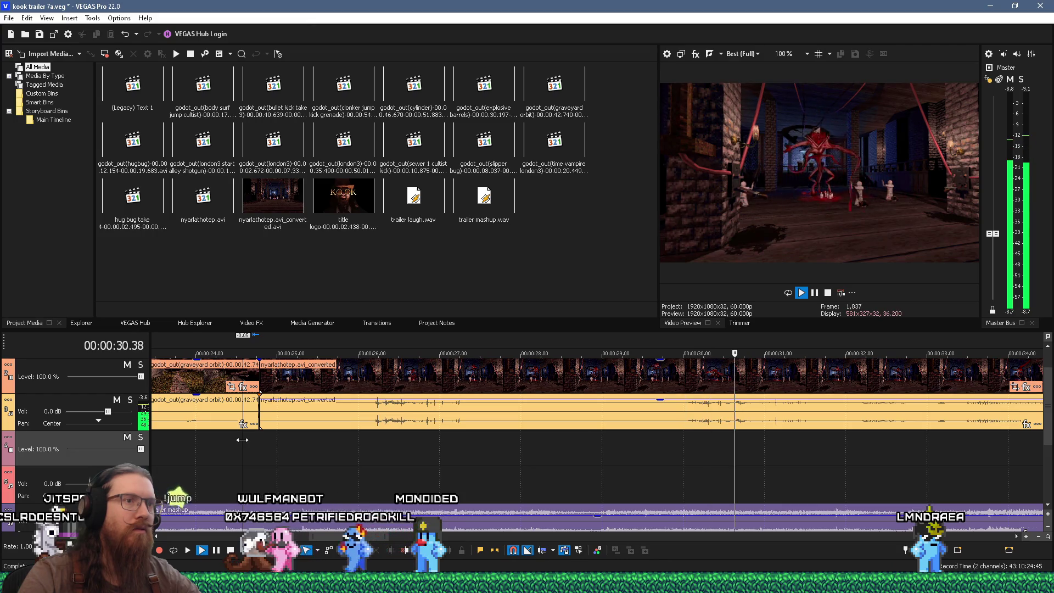
pyautogui.scroll(-3, 304, 447)
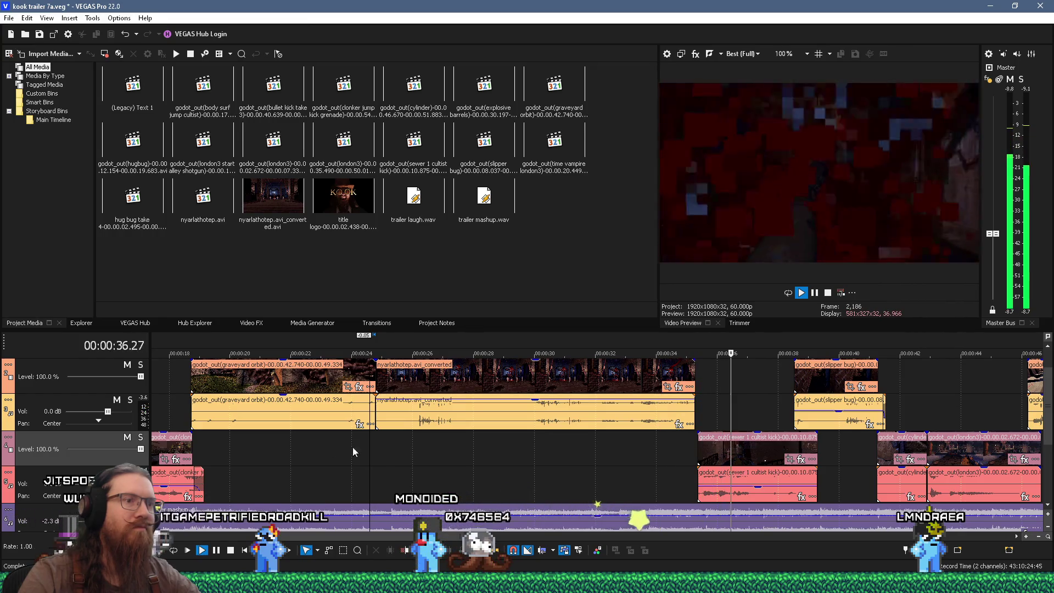
# - Trim the nyarlathotep video's end slightly shorter and play back the section
pyautogui.press('space')
pyautogui.moveTo(694, 373); pyautogui.dragTo(703, 381)
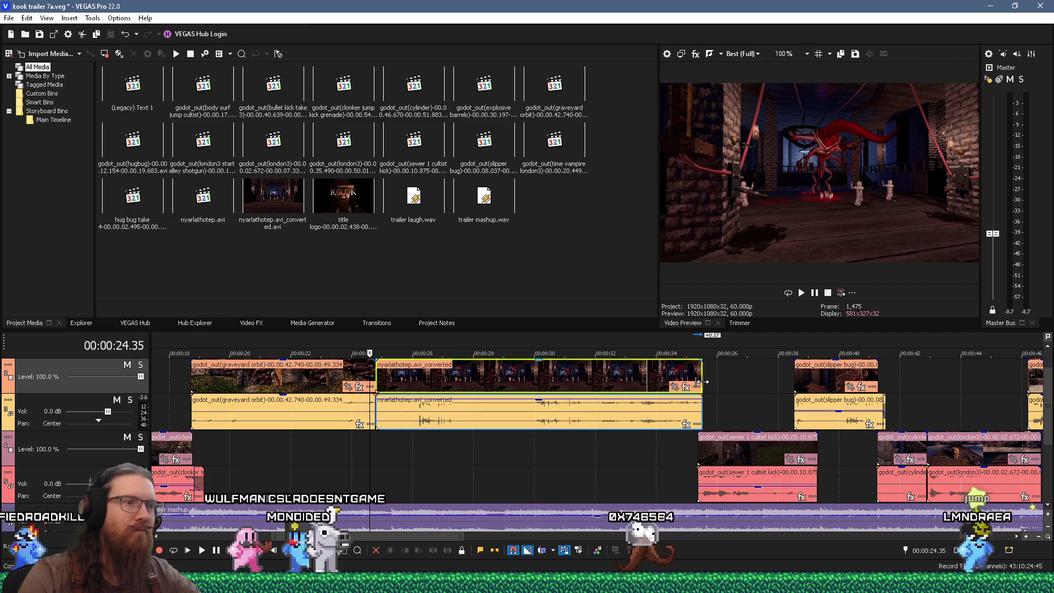
pyautogui.press('space')
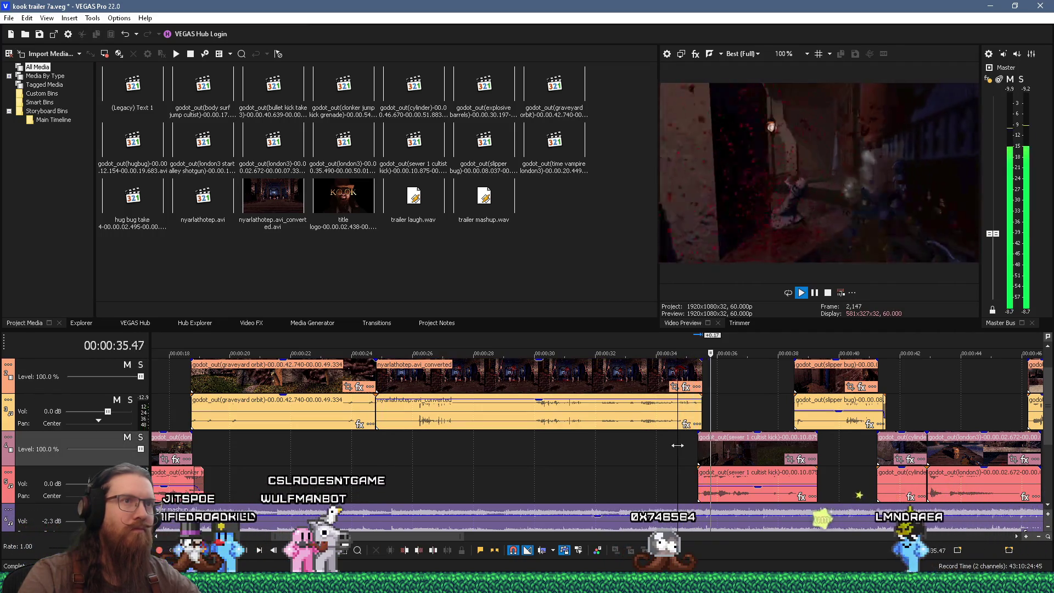
pyautogui.press('space')
# - Extend the nyarlathotep audio just past the video cut and preview the transition
pyautogui.moveTo(704, 411); pyautogui.dragTo(708, 410)
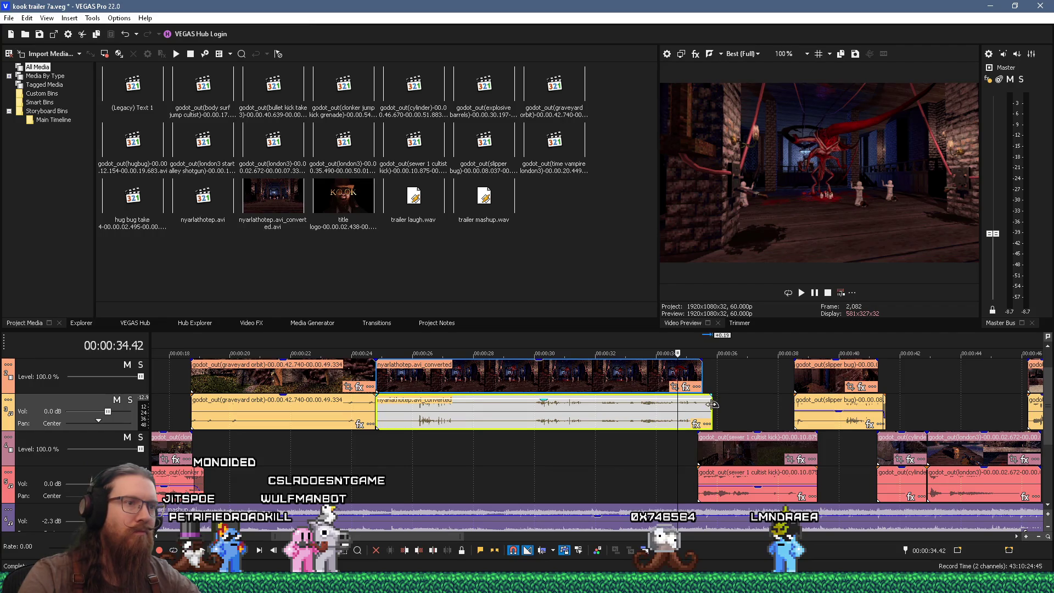
pyautogui.click(712, 403)
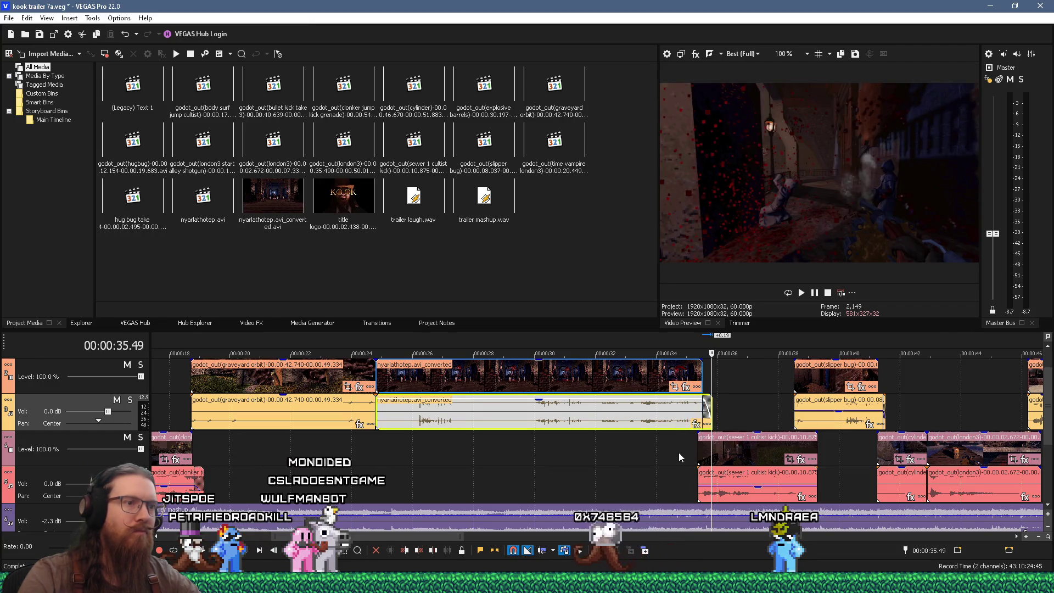
pyautogui.click(679, 452)
pyautogui.press('space')
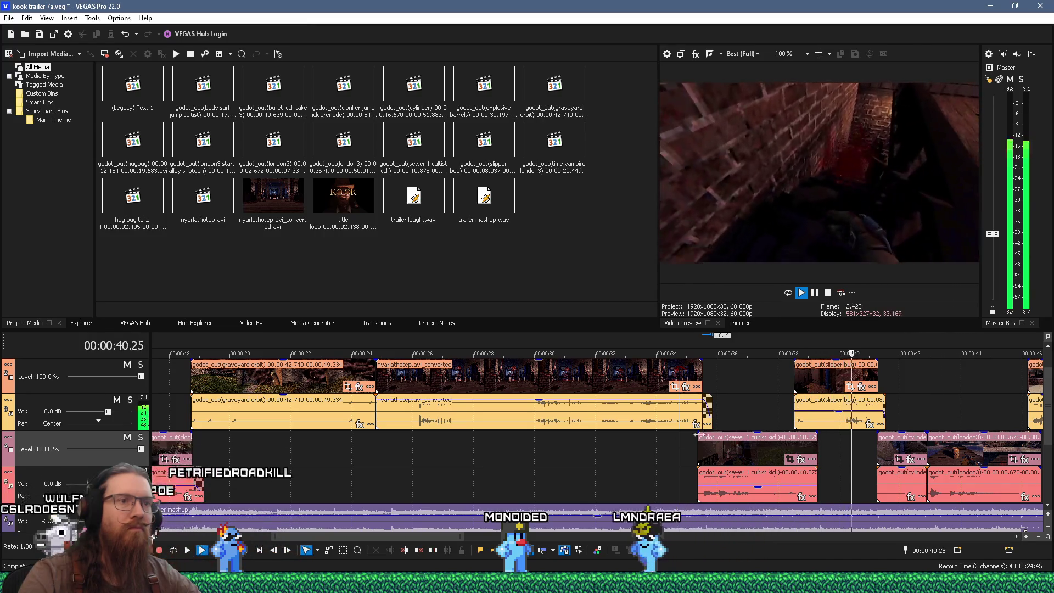
pyautogui.press('space')
pyautogui.press('space')
pyautogui.click(786, 384)
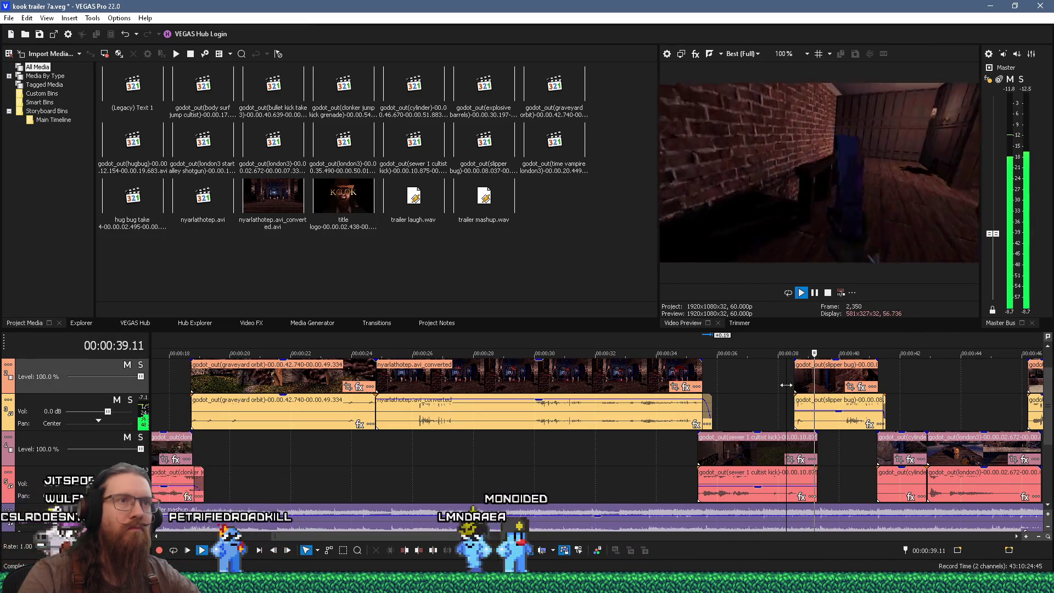
pyautogui.press('space')
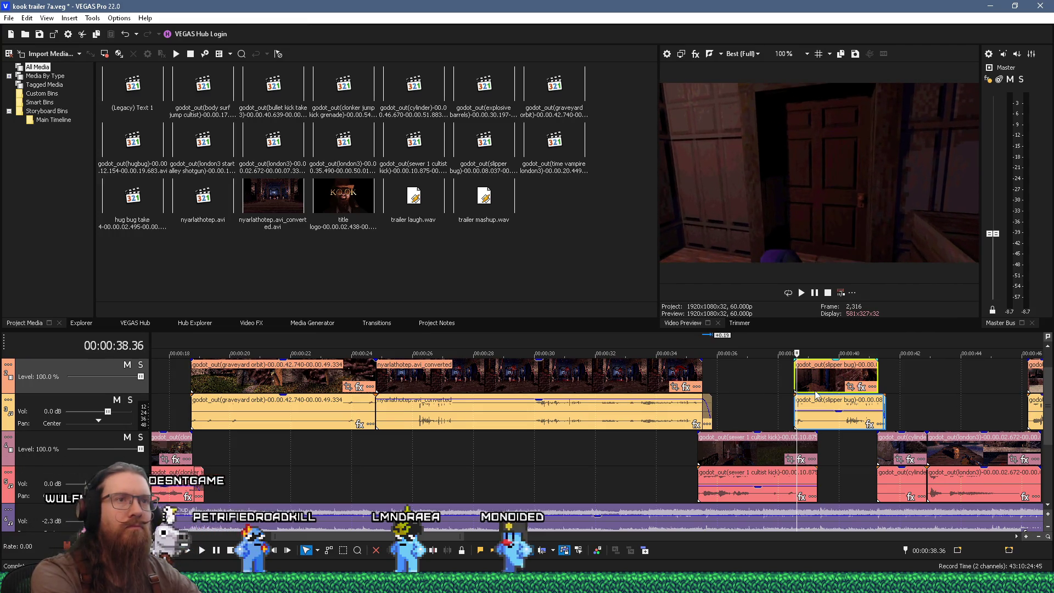
# - Step two frames each way around the cut, then play through the slipper bug clip
pyautogui.press('Left')
pyautogui.press('Left')
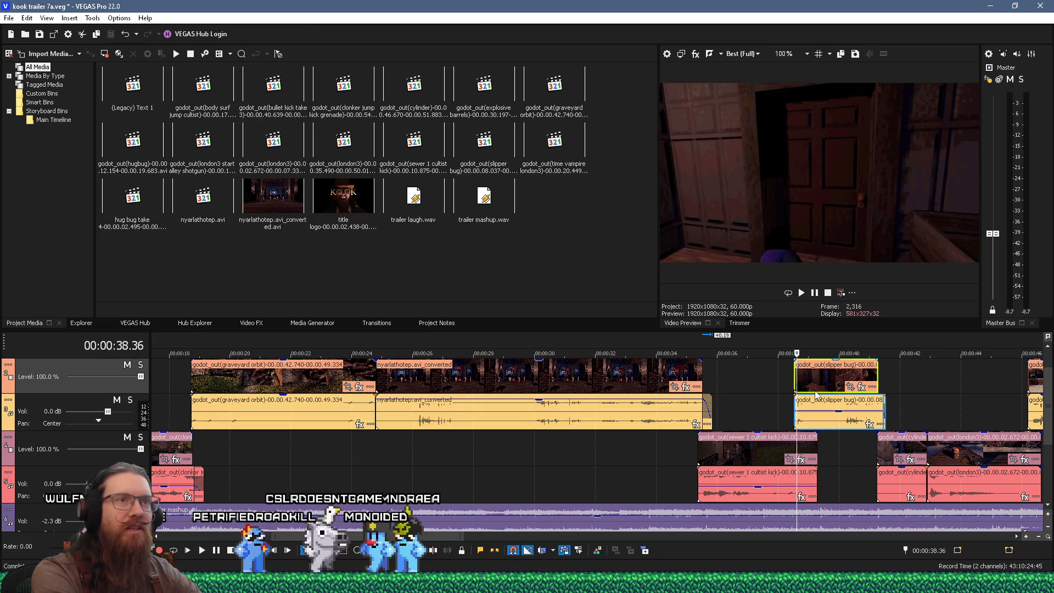
pyautogui.press('Right')
pyautogui.press('Right')
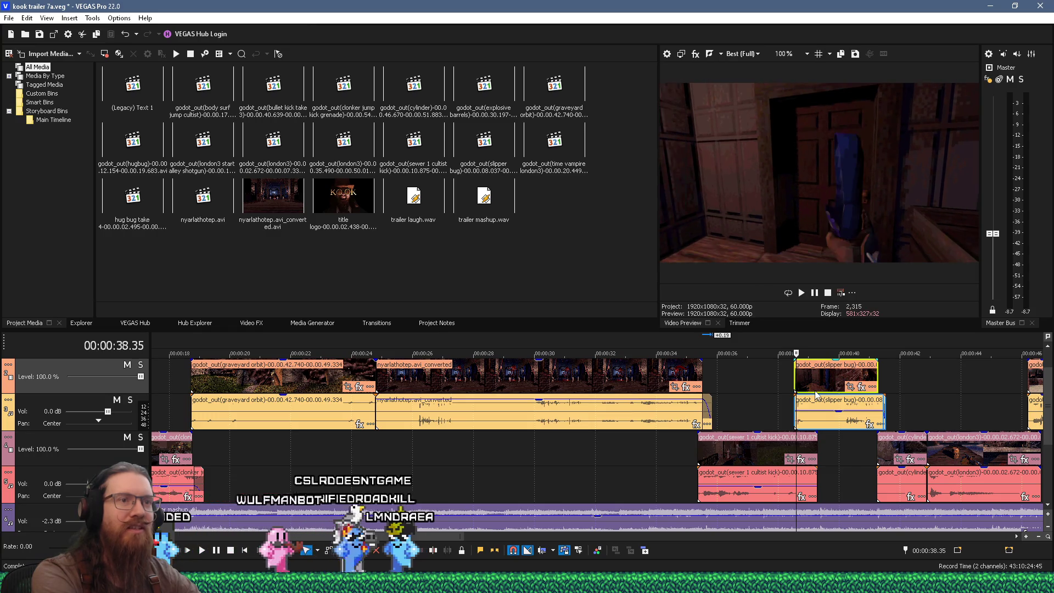
pyautogui.press('space')
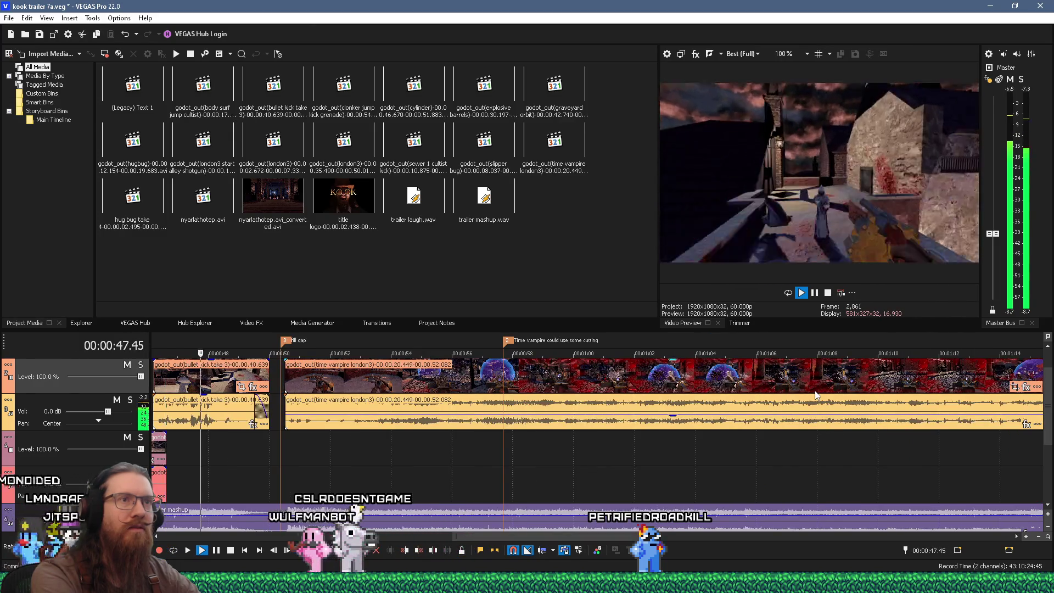
pyautogui.press('space')
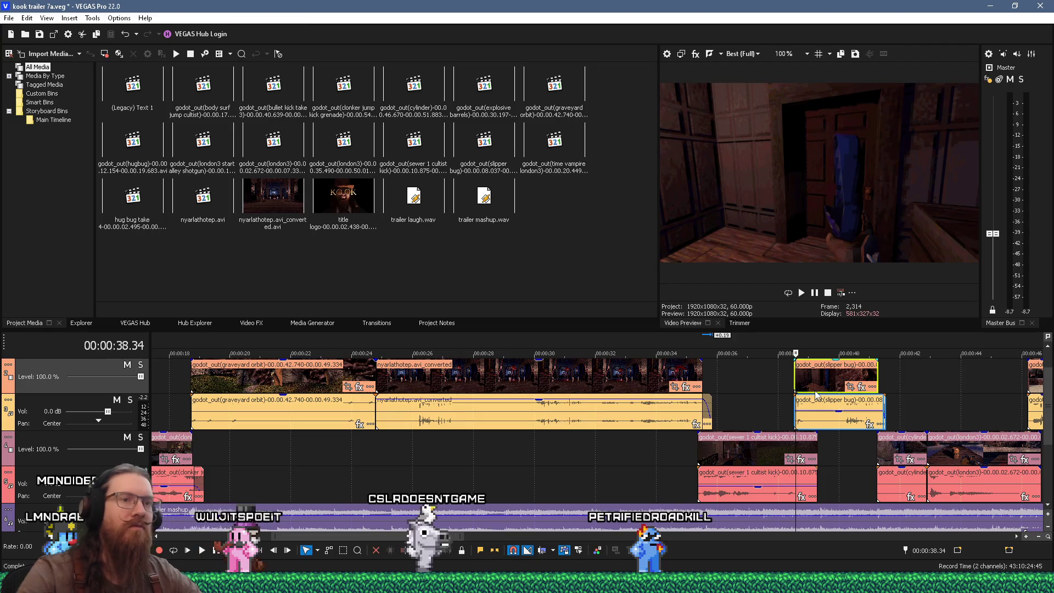
pyautogui.scroll(-5, 824, 393)
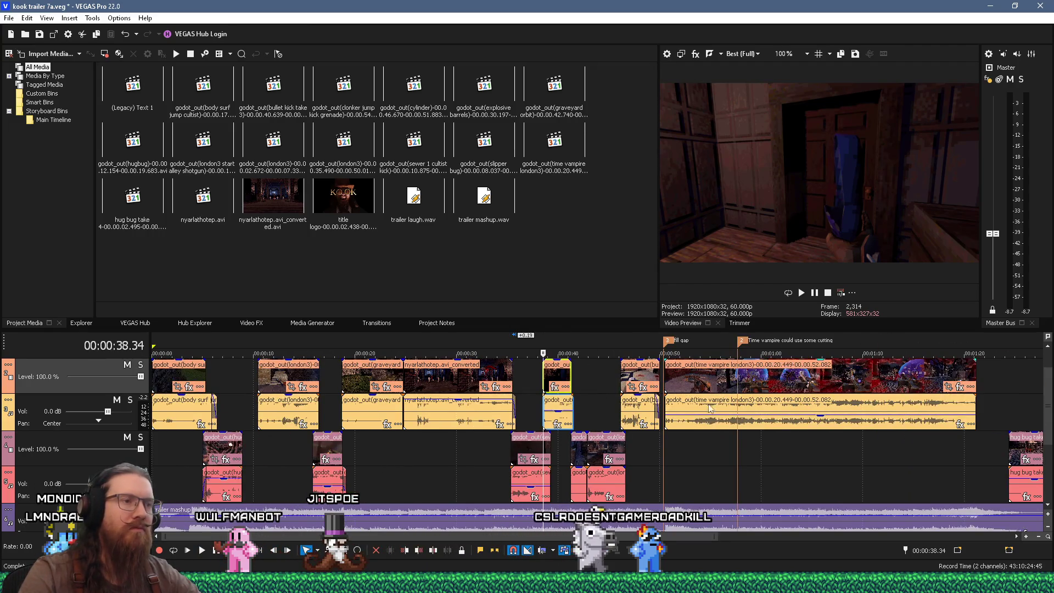
# - Play the trailer from 48.36 s and save the kook trailer 7a project
pyautogui.click(645, 446)
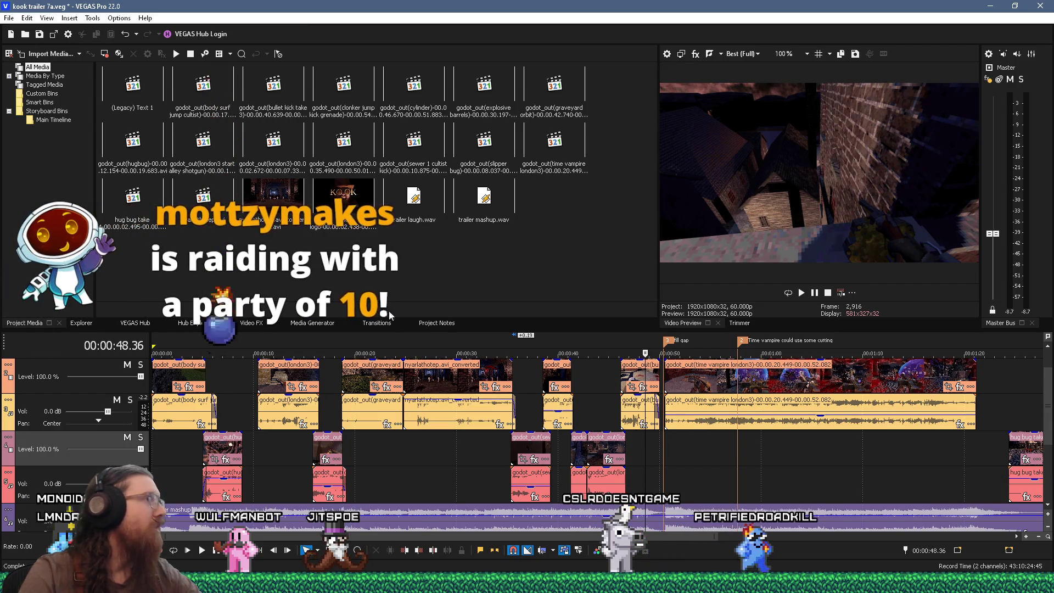
pyautogui.press('space')
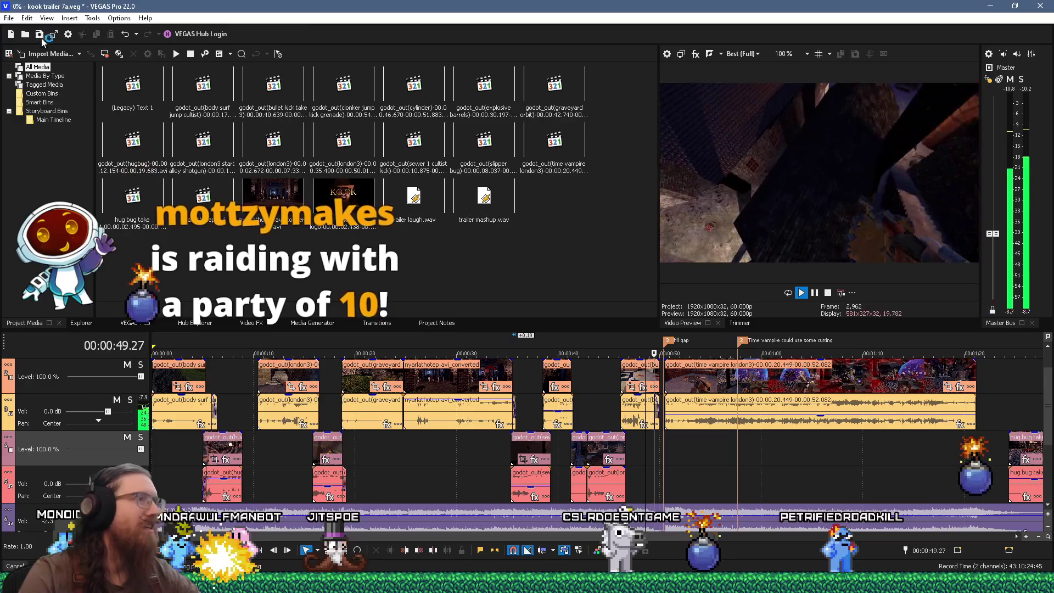
pyautogui.click(39, 34)
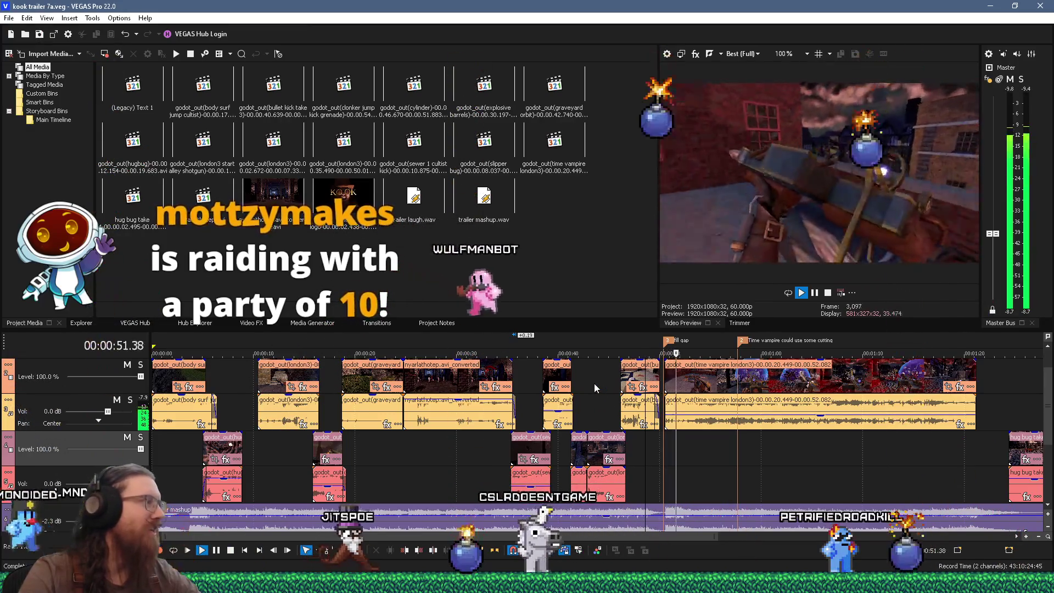
pyautogui.press('space')
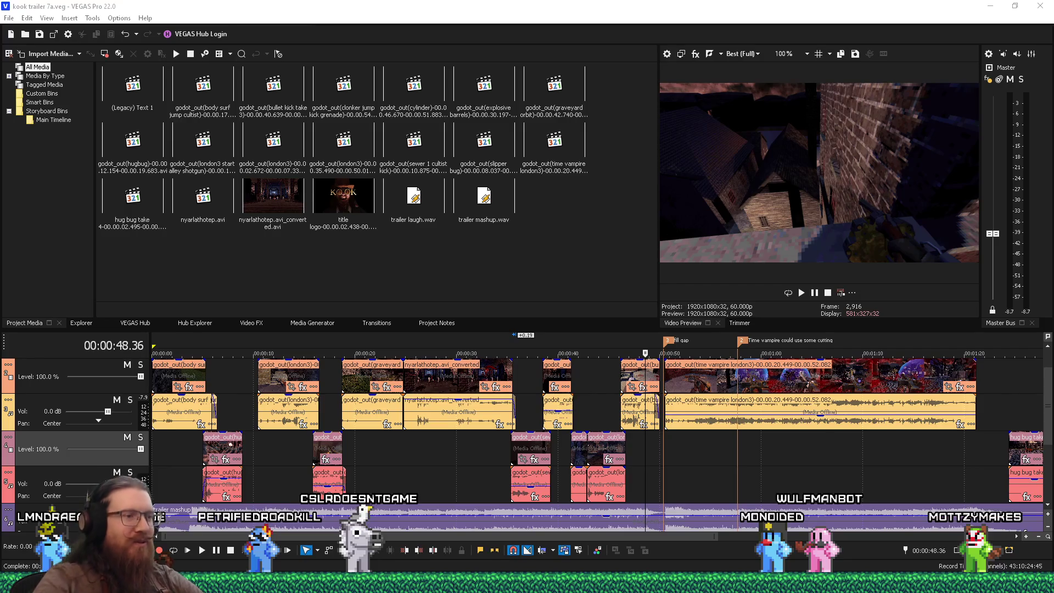
# - Check Task Manager's memory use (about 92% of 32 GB), then return to VEGAS's File menu
pyautogui.hotkey('ctrl', 'shift', 'Escape')
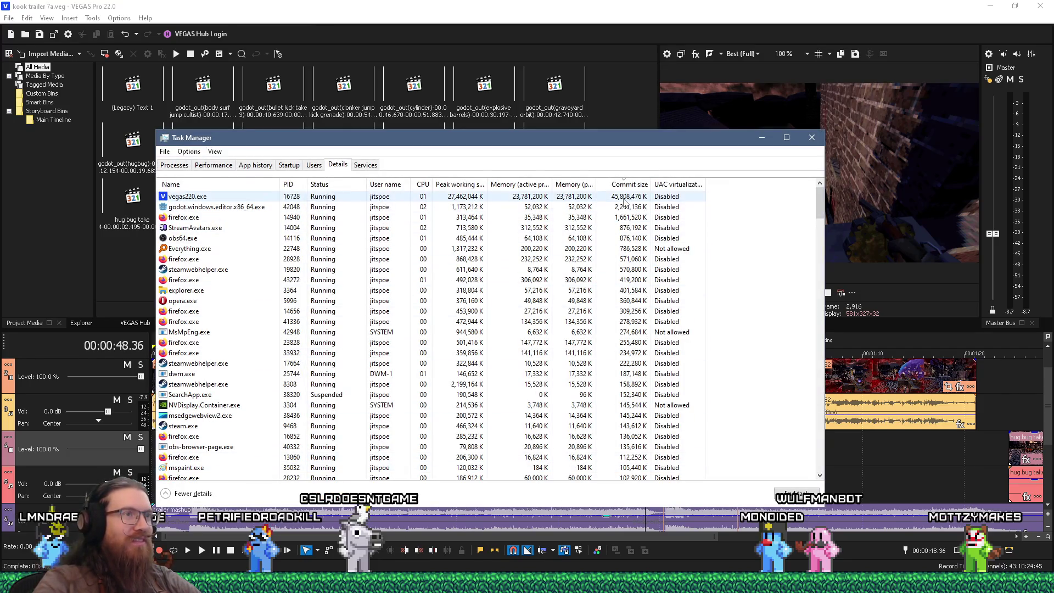
pyautogui.click(214, 166)
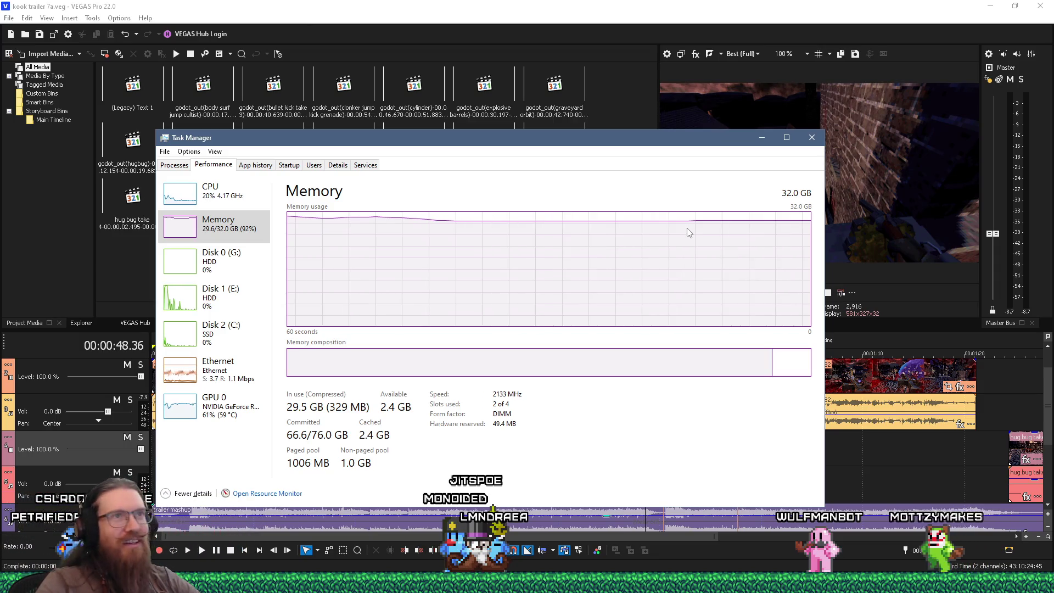
pyautogui.click(722, 5)
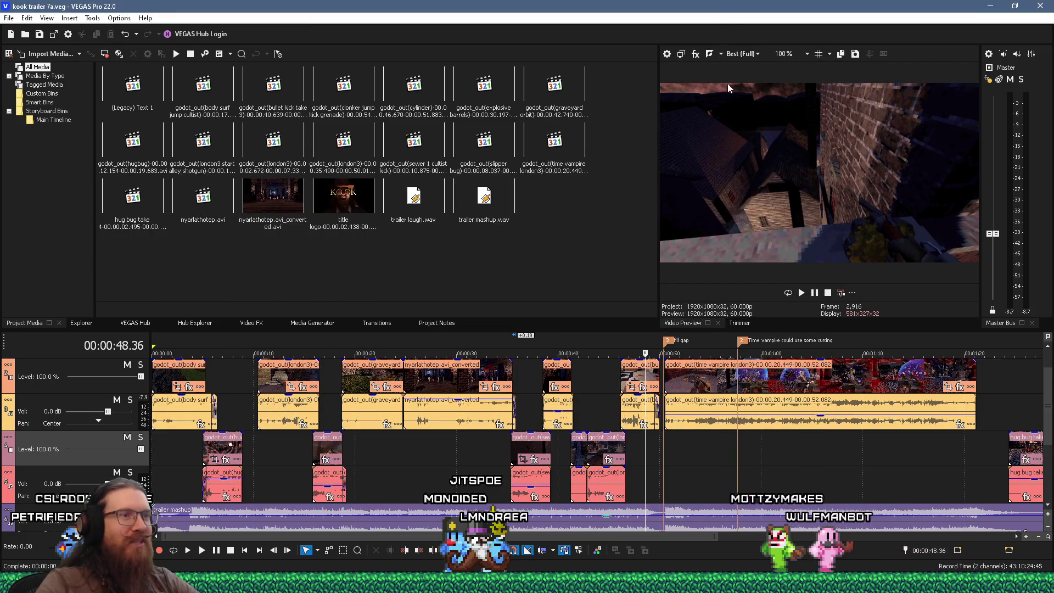
pyautogui.scroll(-3, 651, 451)
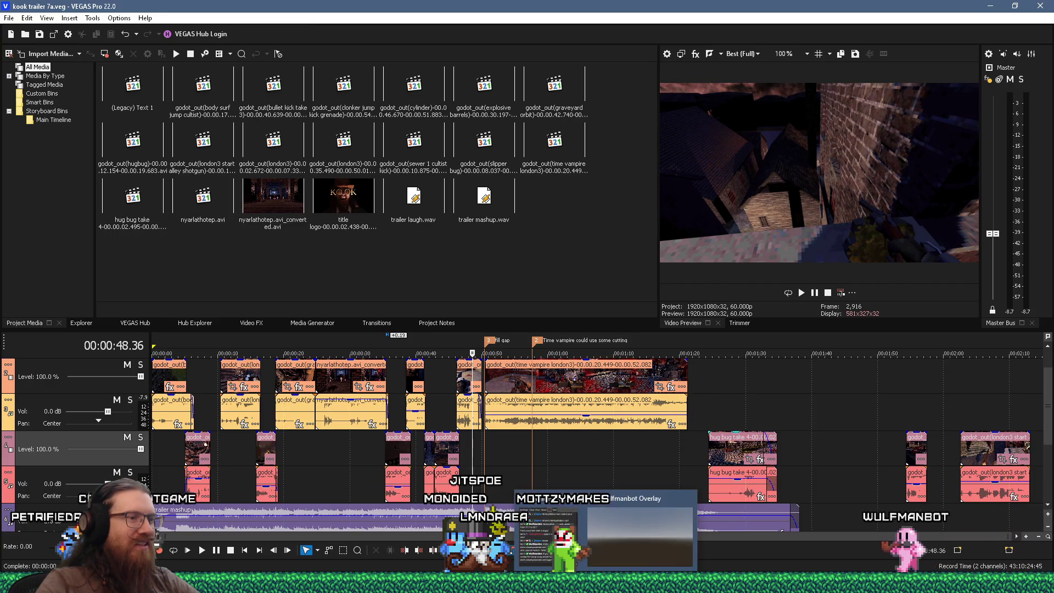
pyautogui.click(9, 18)
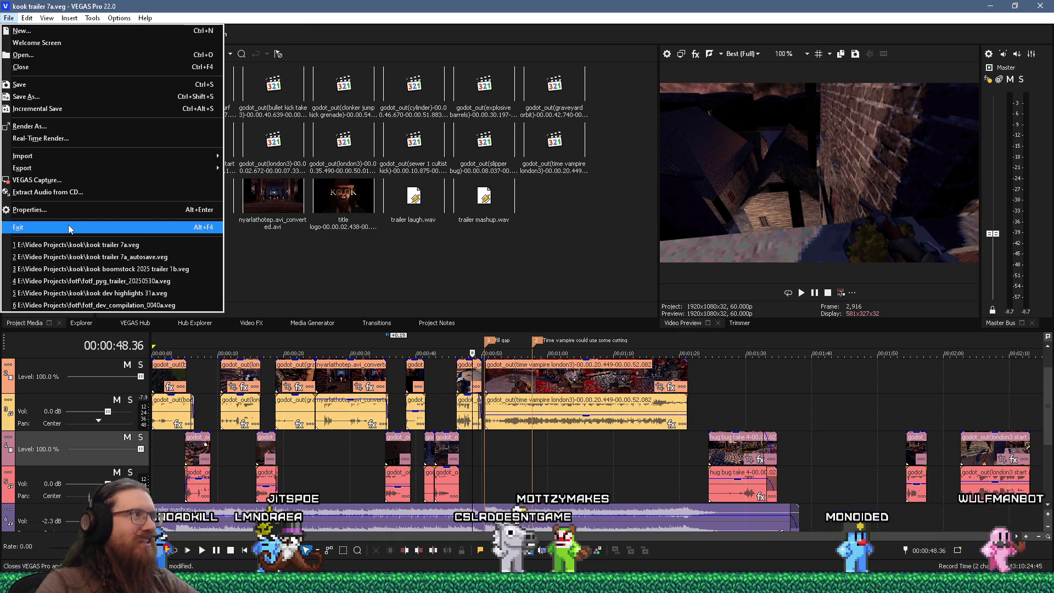
# - Save the project, then end the vegas220.exe process from Task Manager's Details list
pyautogui.click(45, 87)
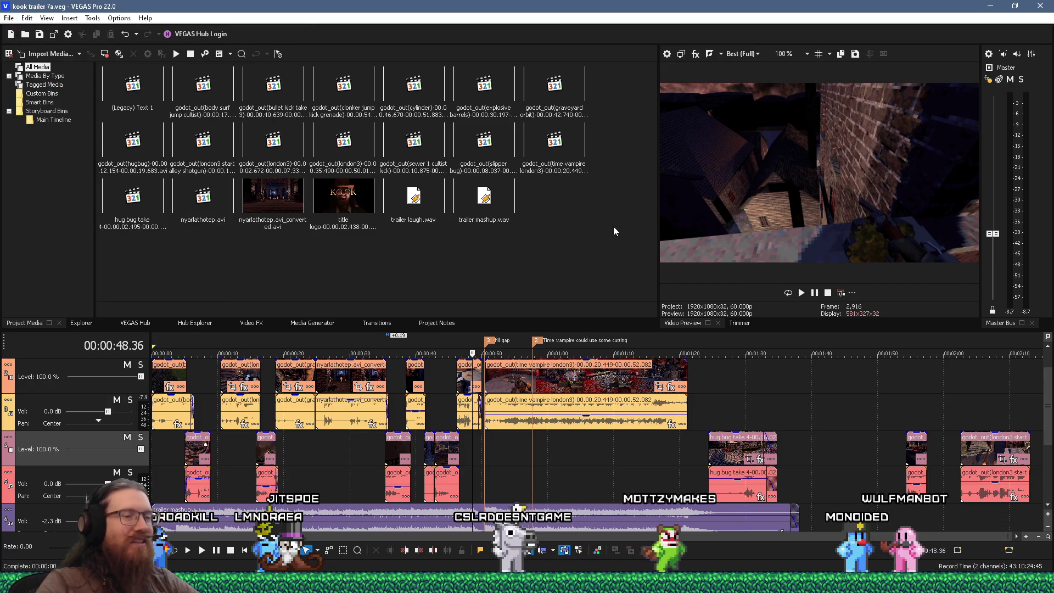
pyautogui.rightClick(697, 569)
pyautogui.click(724, 521)
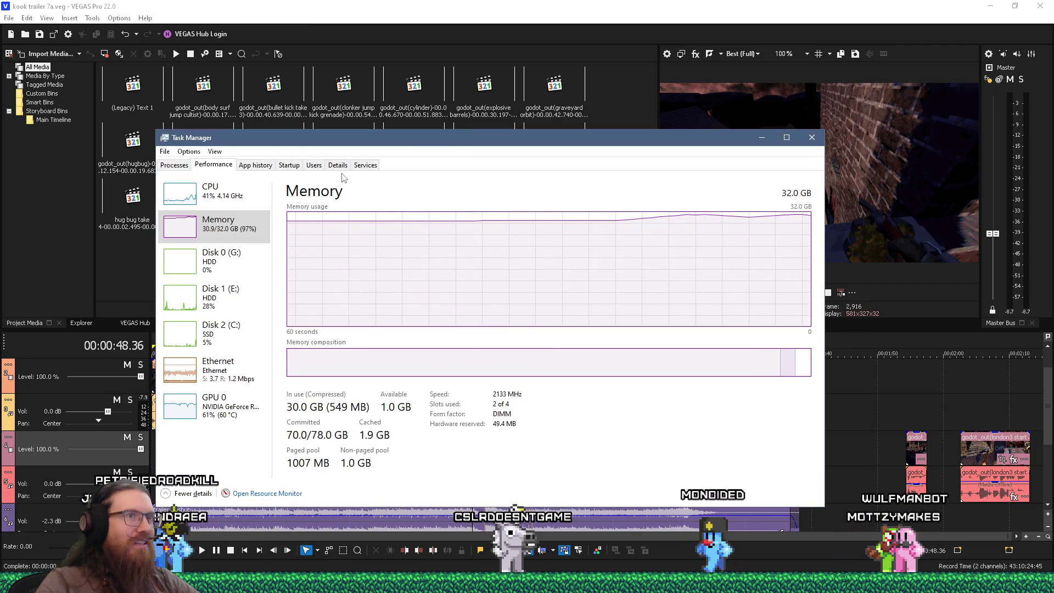
pyautogui.click(338, 165)
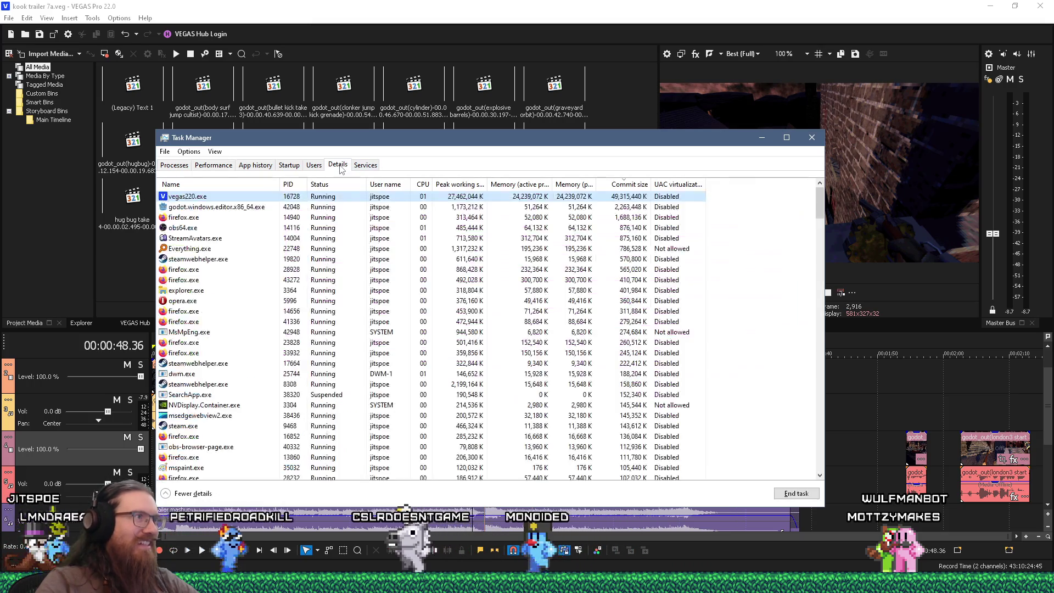
pyautogui.rightClick(221, 197)
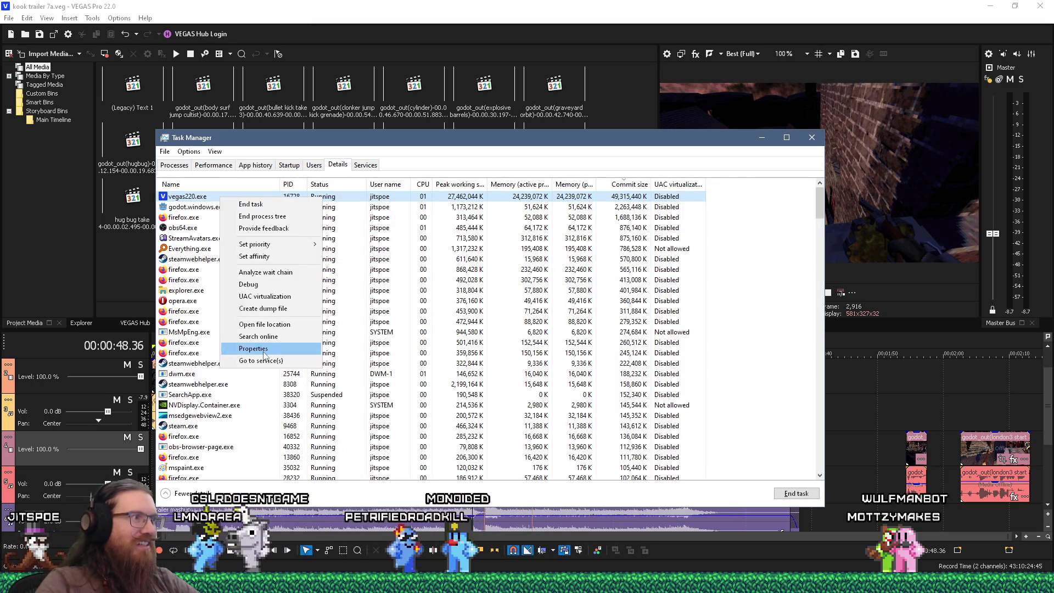
pyautogui.click(251, 204)
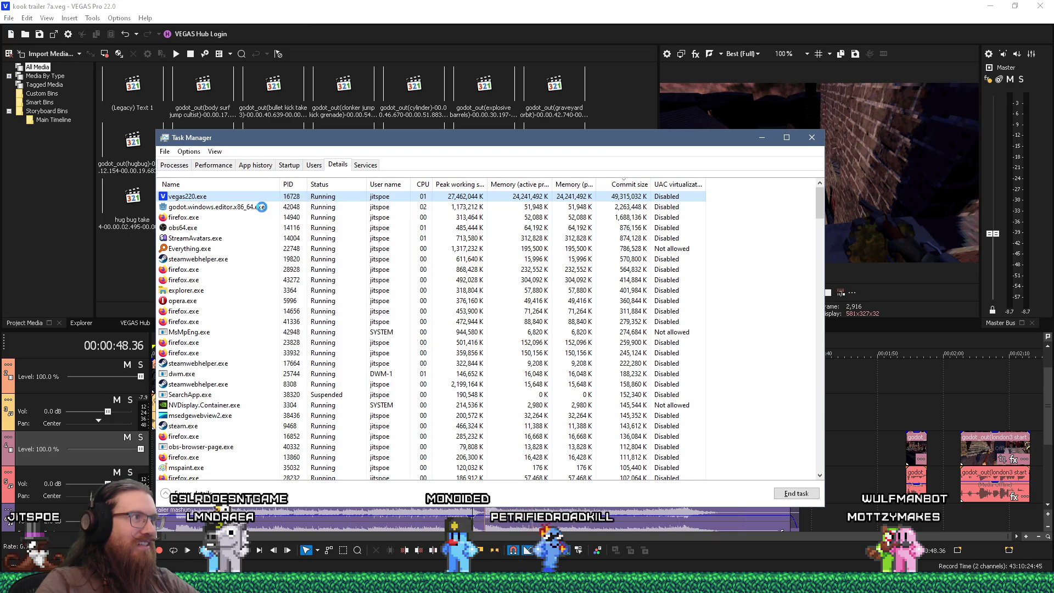
pyautogui.click(537, 311)
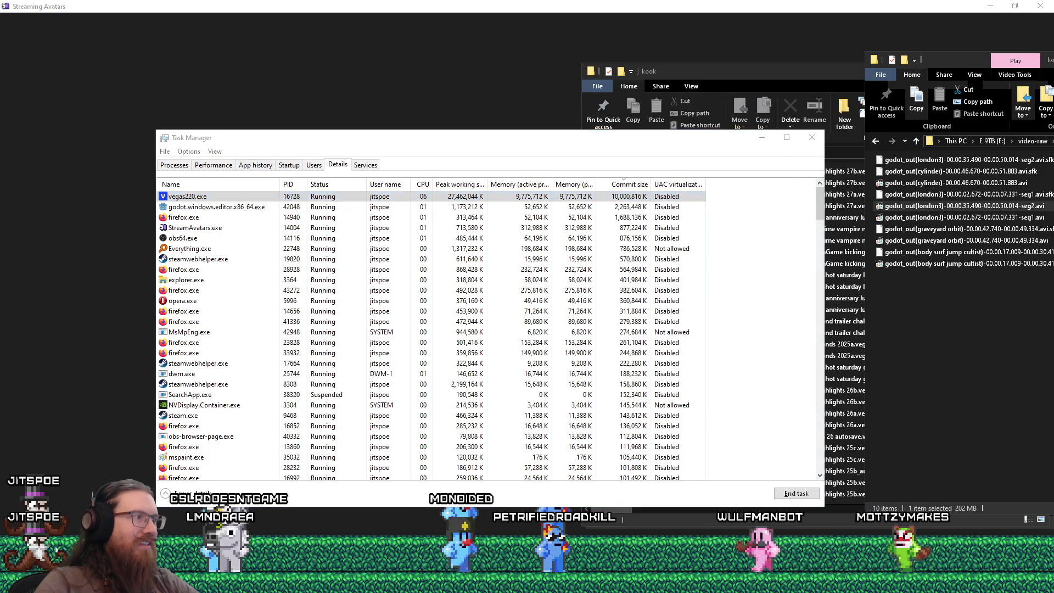
# - Relaunch VEGAS Pro 22.0 from the Start menu and decline restoring the autosaved project
pyautogui.press('super')
pyautogui.click(296, 336)
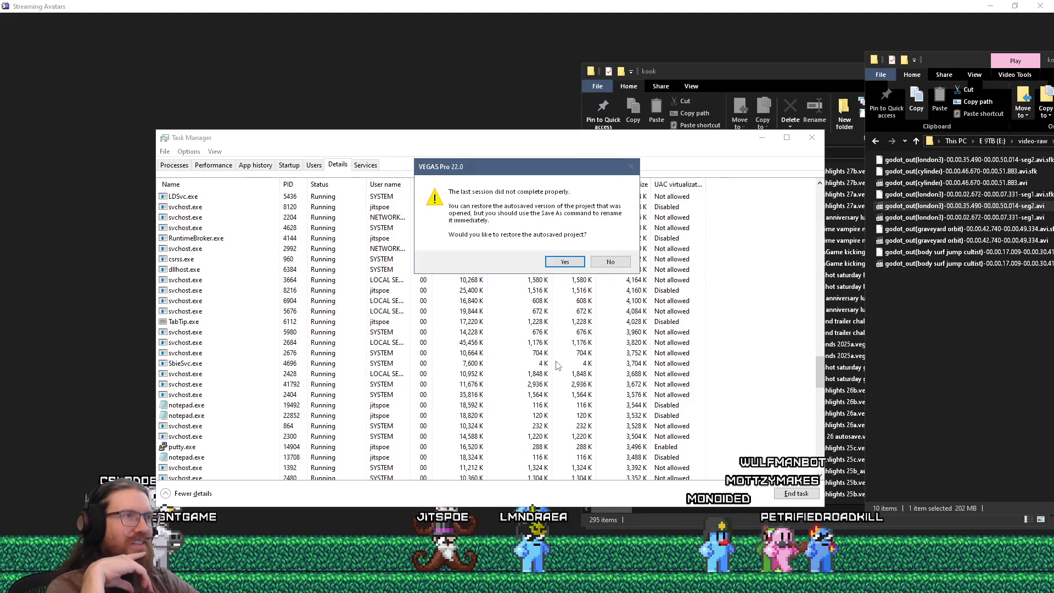
pyautogui.click(610, 262)
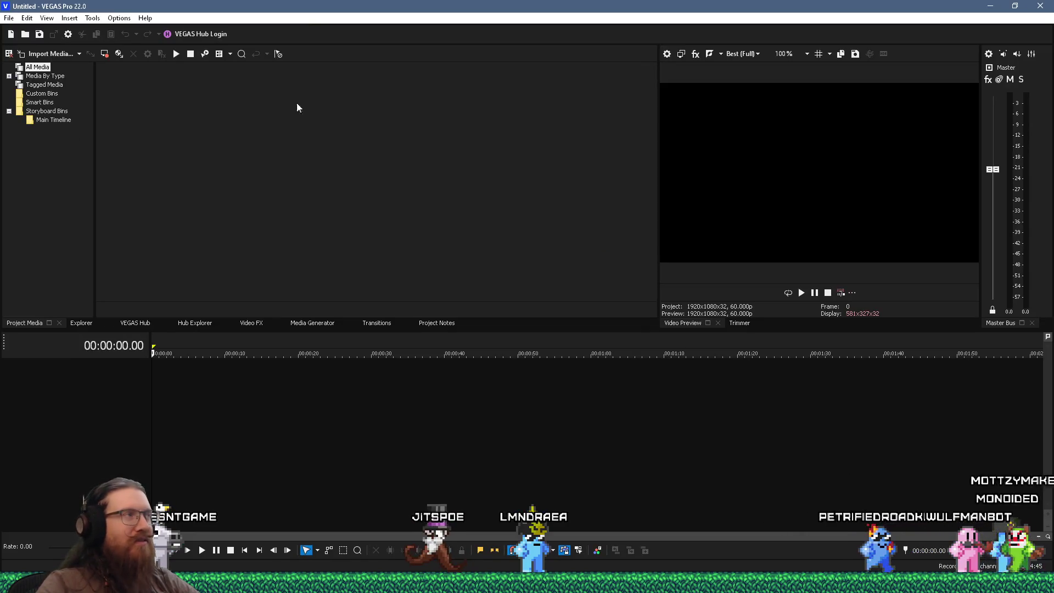
pyautogui.click(9, 17)
pyautogui.click(77, 245)
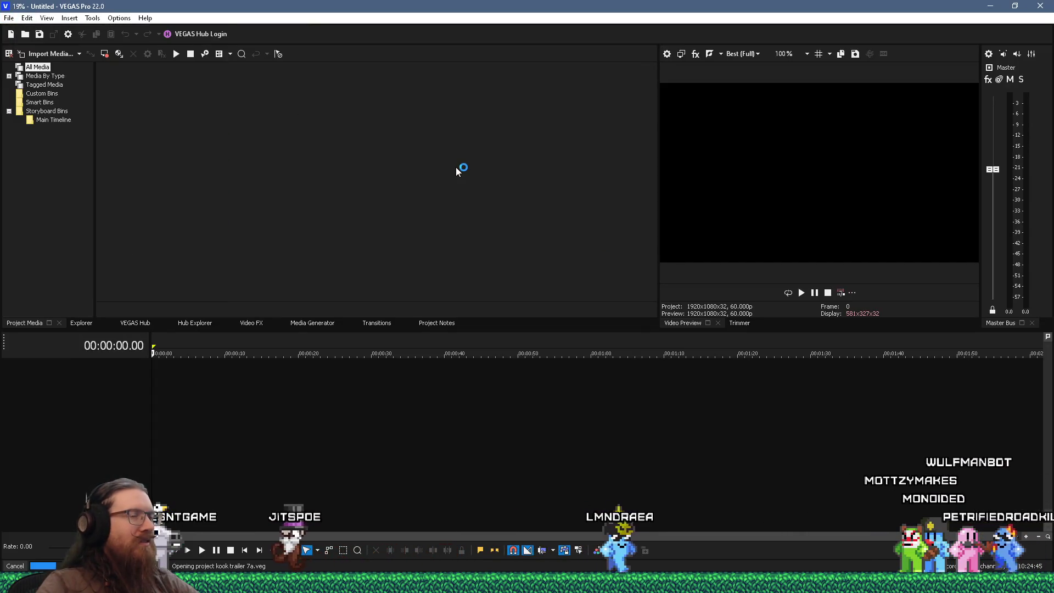
pyautogui.hotkey('alt', 'Tab')
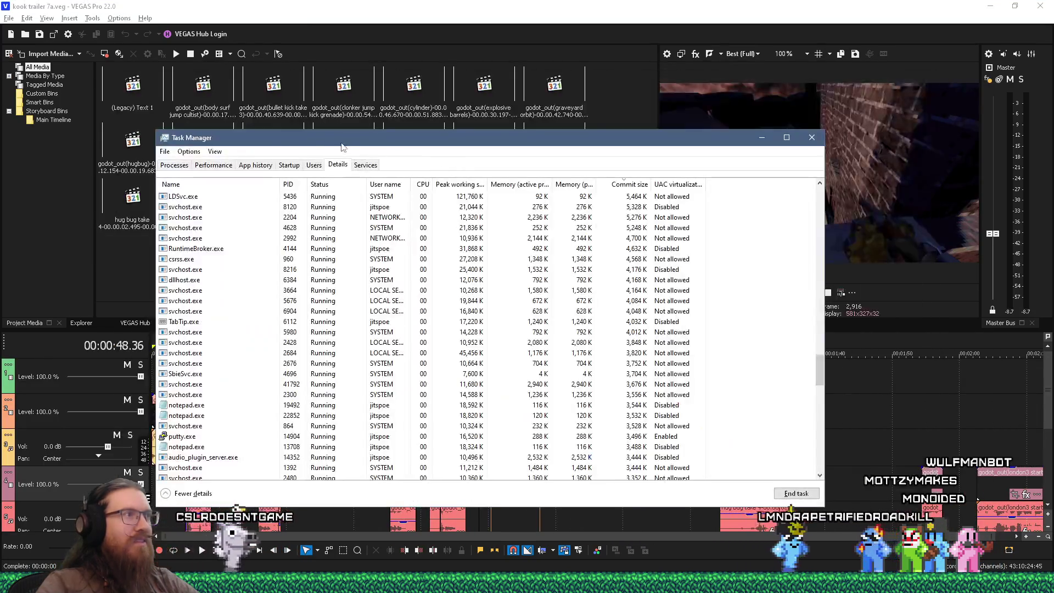
pyautogui.click(220, 166)
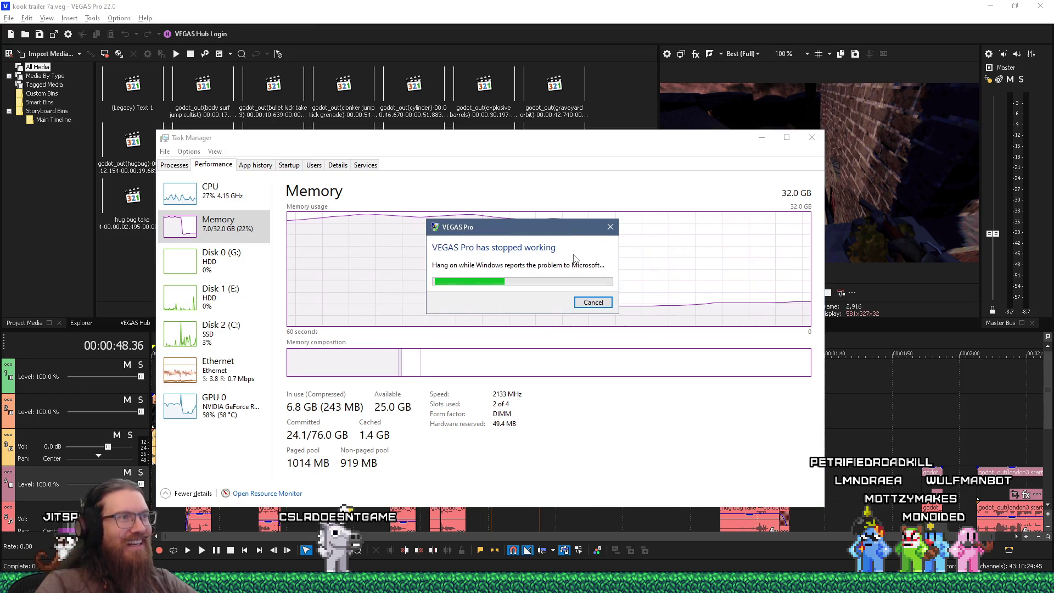
pyautogui.click(592, 303)
pyautogui.click(603, 309)
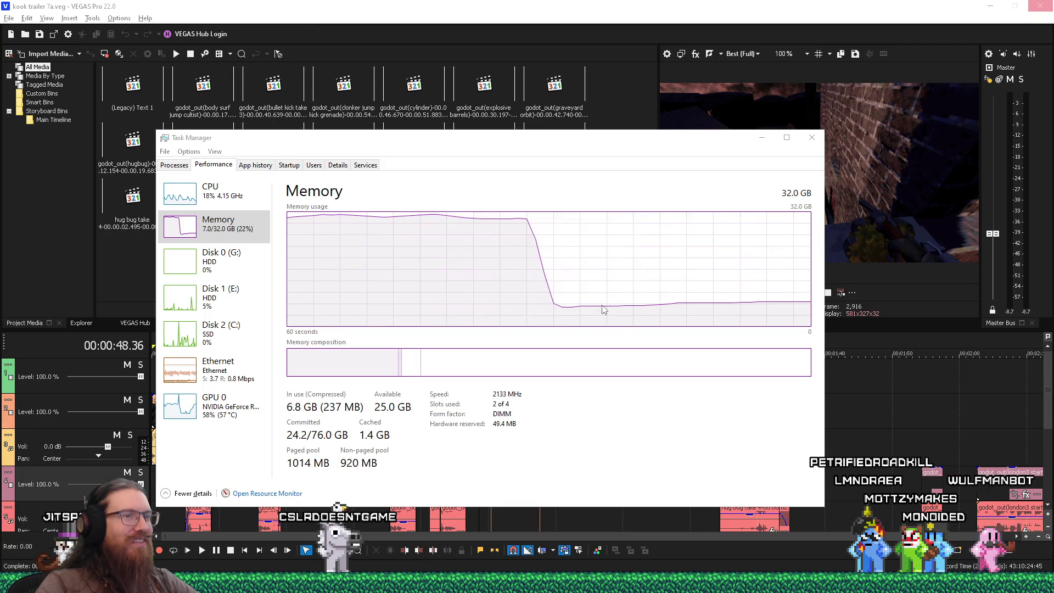
pyautogui.click(589, 15)
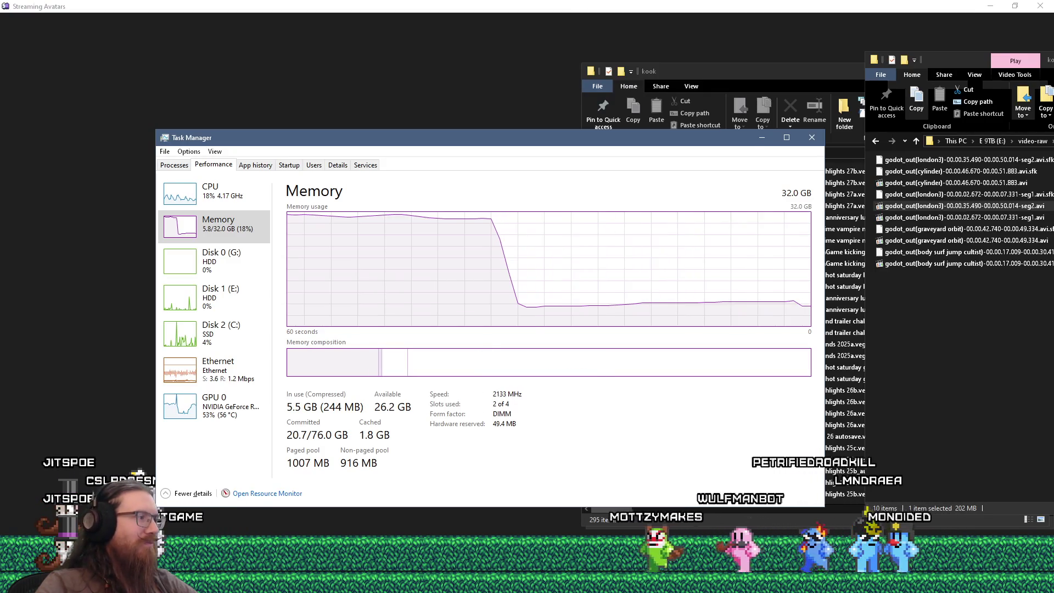
pyautogui.press('super')
pyautogui.click(316, 361)
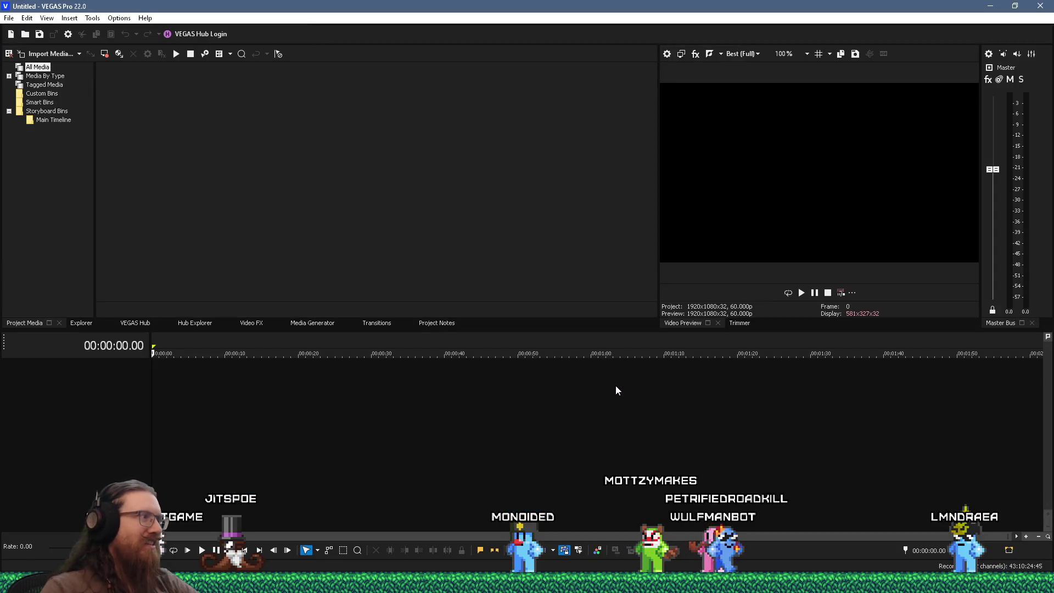
# - Reopen kook trailer 7a.veg from the File menu's recent projects list
pyautogui.click(12, 19)
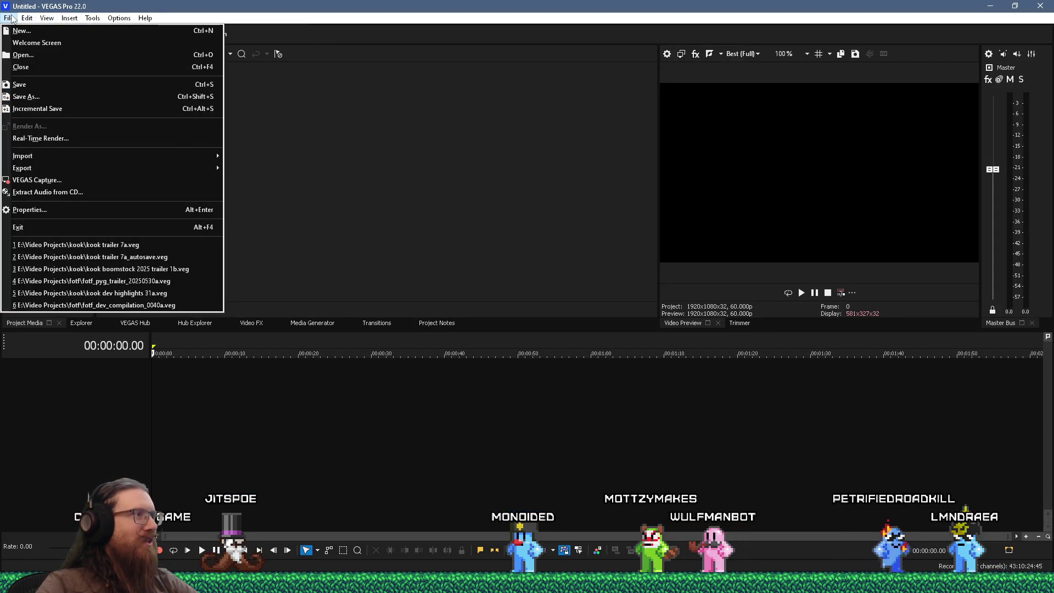
pyautogui.click(85, 242)
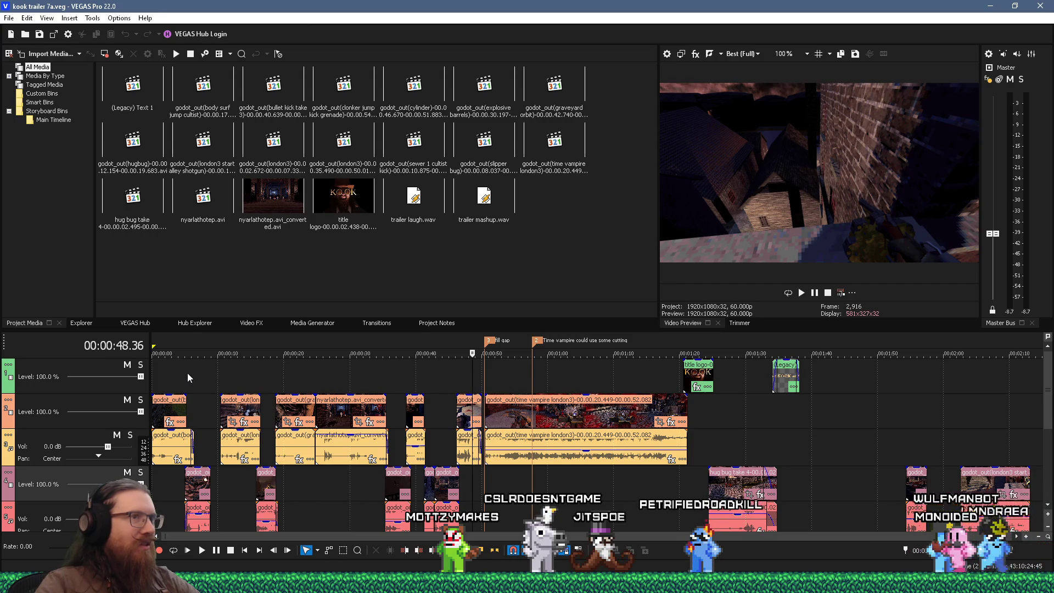
# - Widen the video preview and play the trailer from the start, briefly checking Task Manager
pyautogui.click(154, 366)
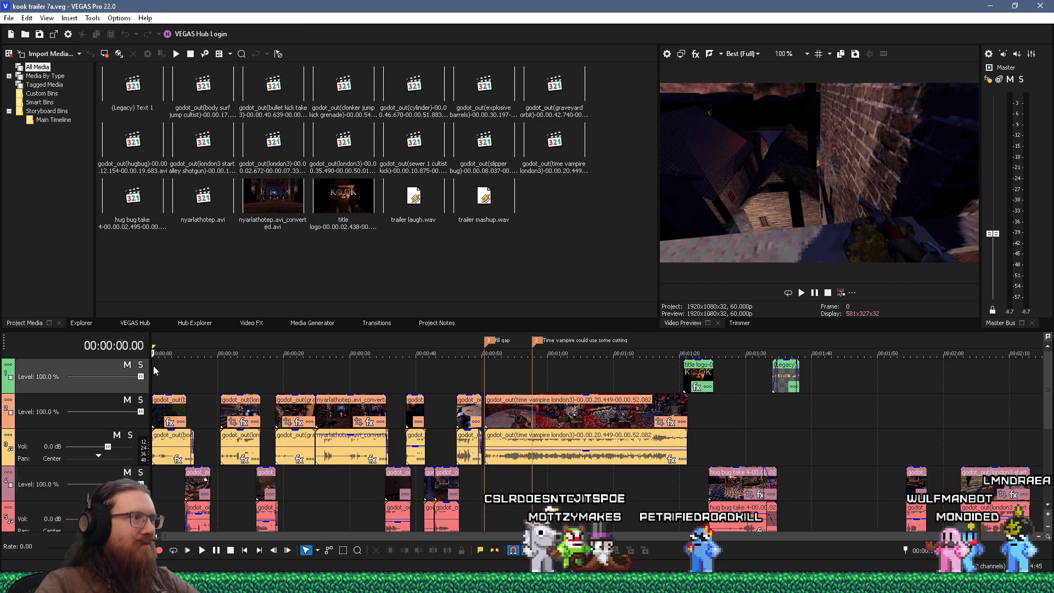
pyautogui.press('space')
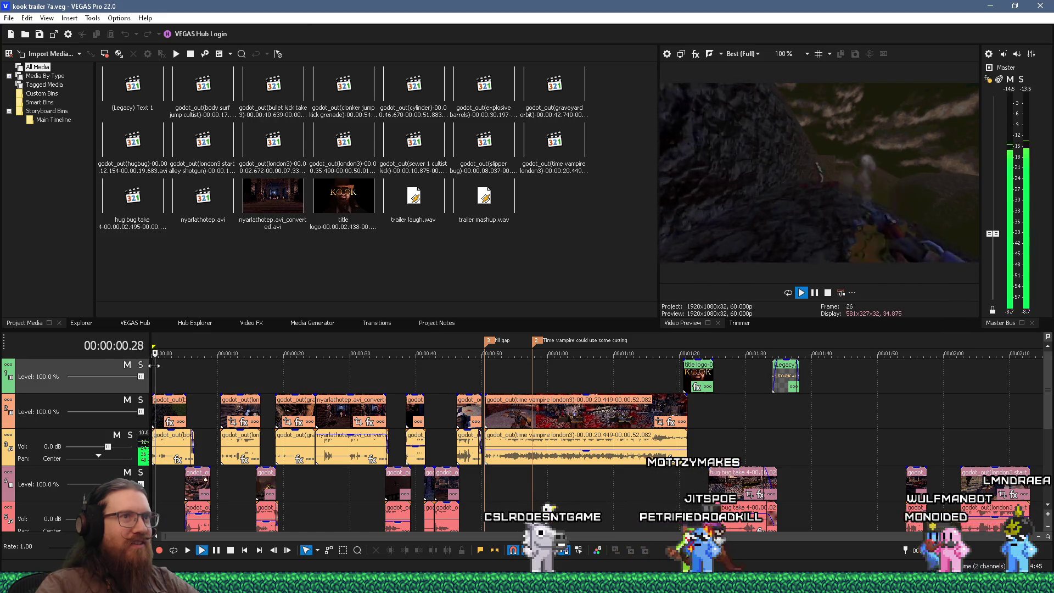
pyautogui.moveTo(657, 303); pyautogui.dragTo(506, 299)
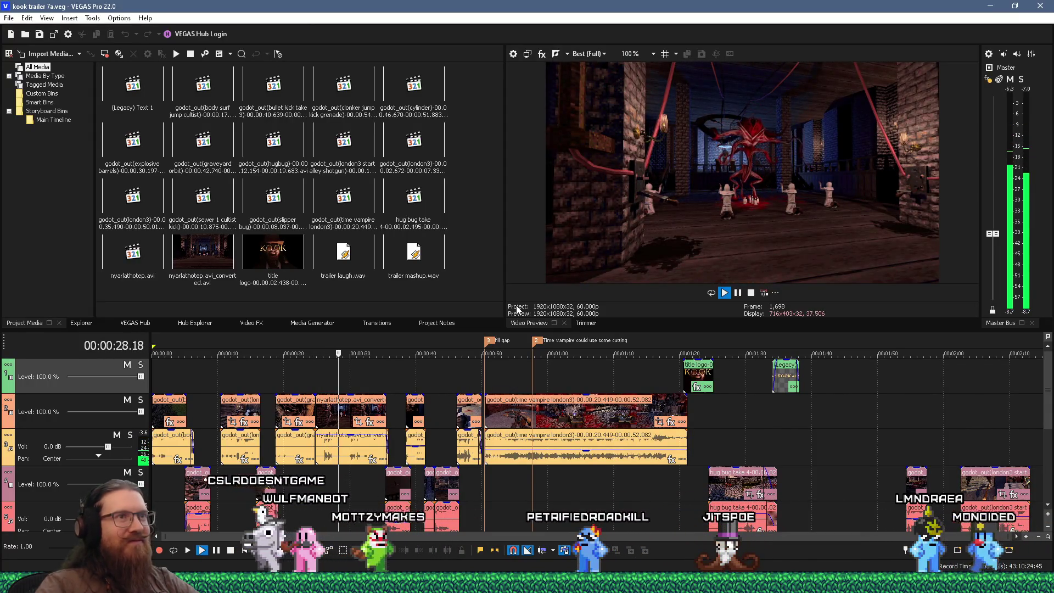
pyautogui.press('space')
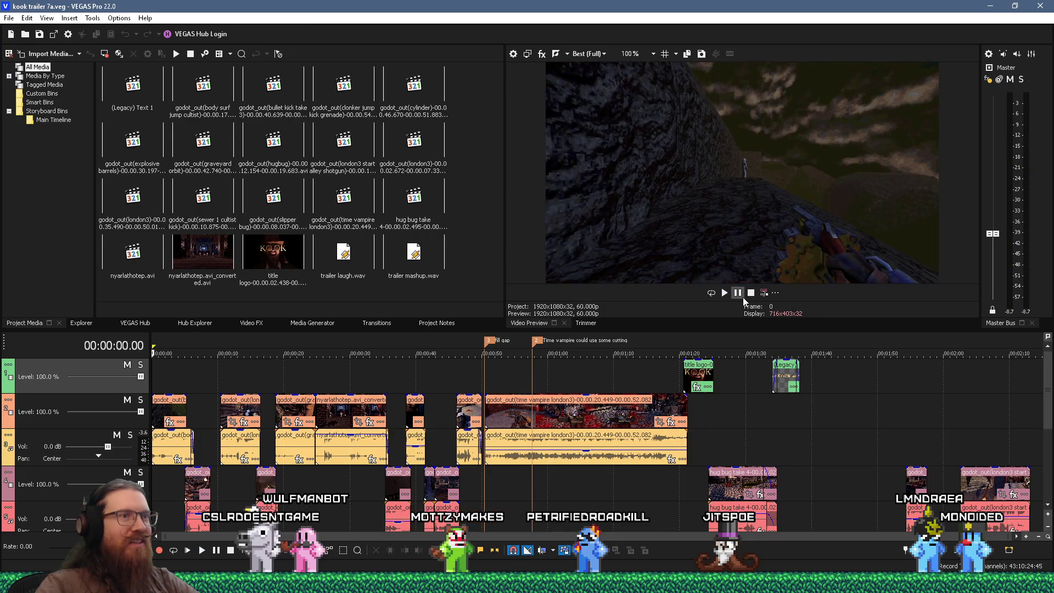
pyautogui.hotkey('alt', 'Tab')
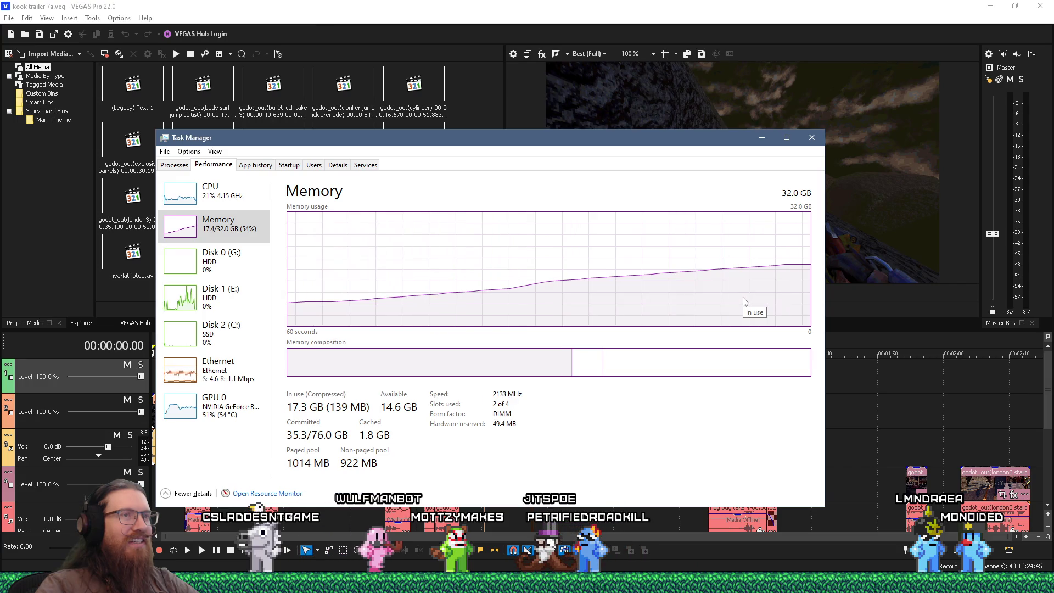
pyautogui.hotkey('alt', 'Tab')
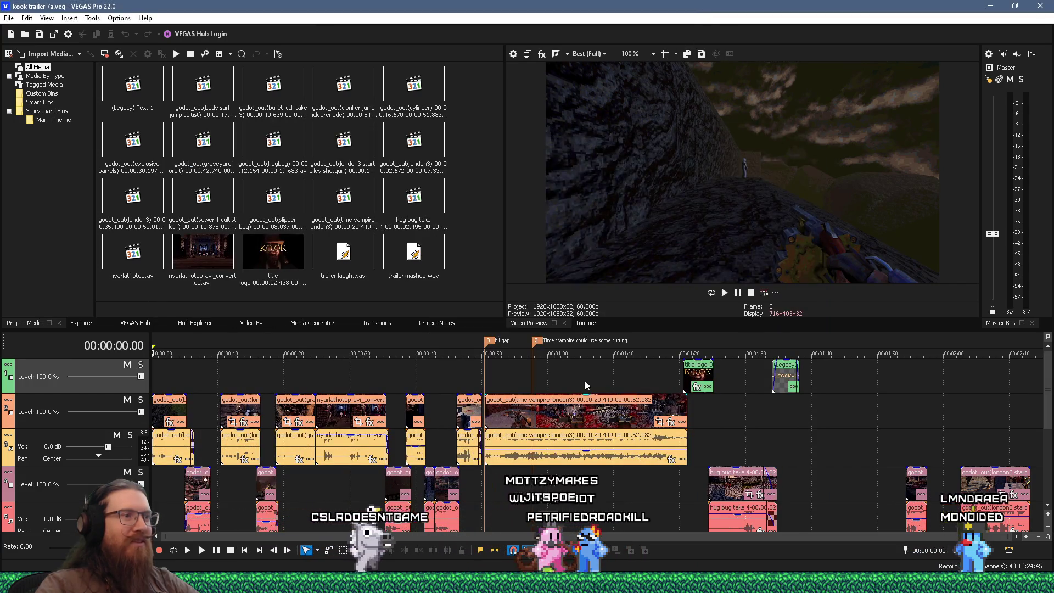
# - Frame-step around 00:00:28 (28.07 to 28.35) to inspect the black flash
pyautogui.click(336, 374)
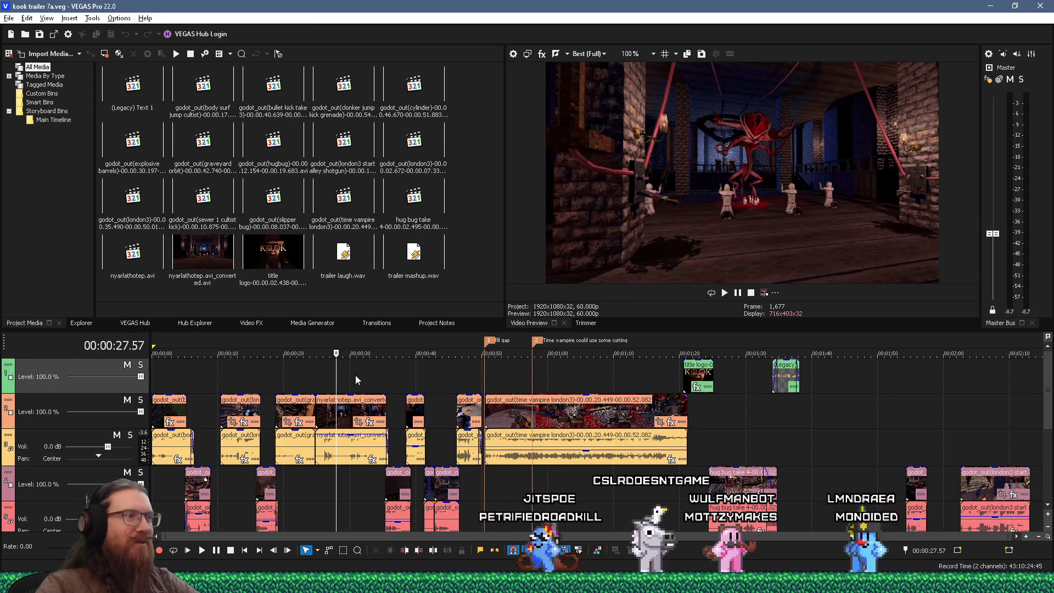
pyautogui.click(353, 374)
pyautogui.click(364, 375)
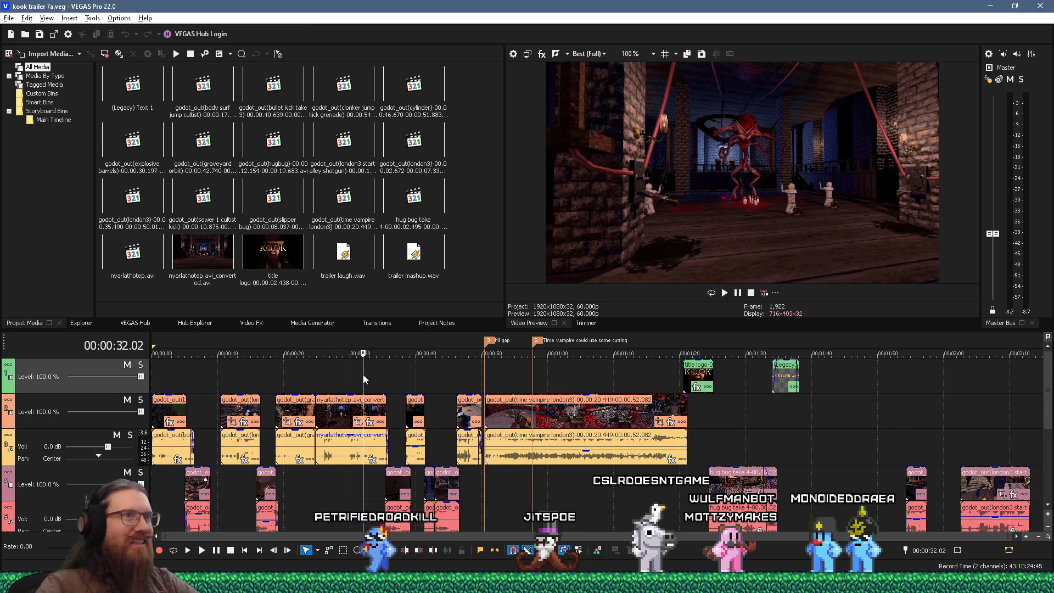
pyautogui.click(337, 377)
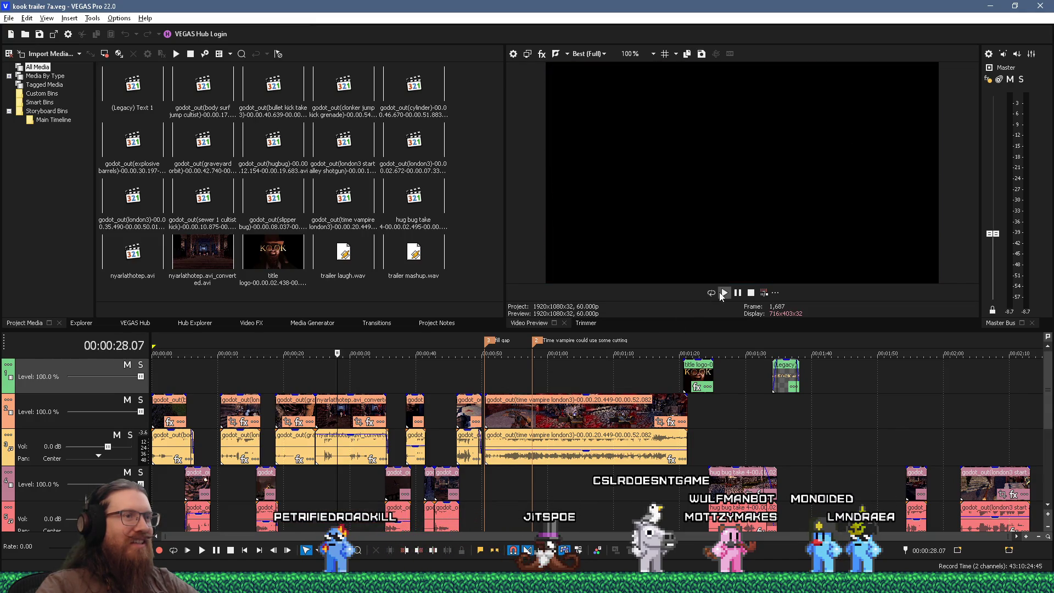
pyautogui.press('Left')
pyautogui.press('Left')
pyautogui.press('Left')
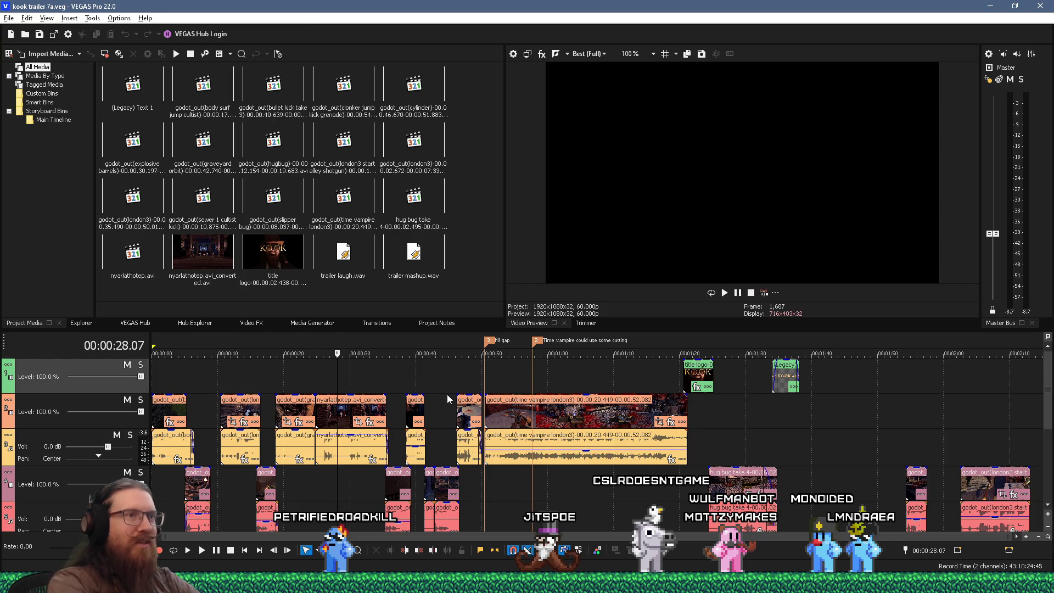
pyautogui.press('Right')
pyautogui.press('Right')
pyautogui.press('Right')
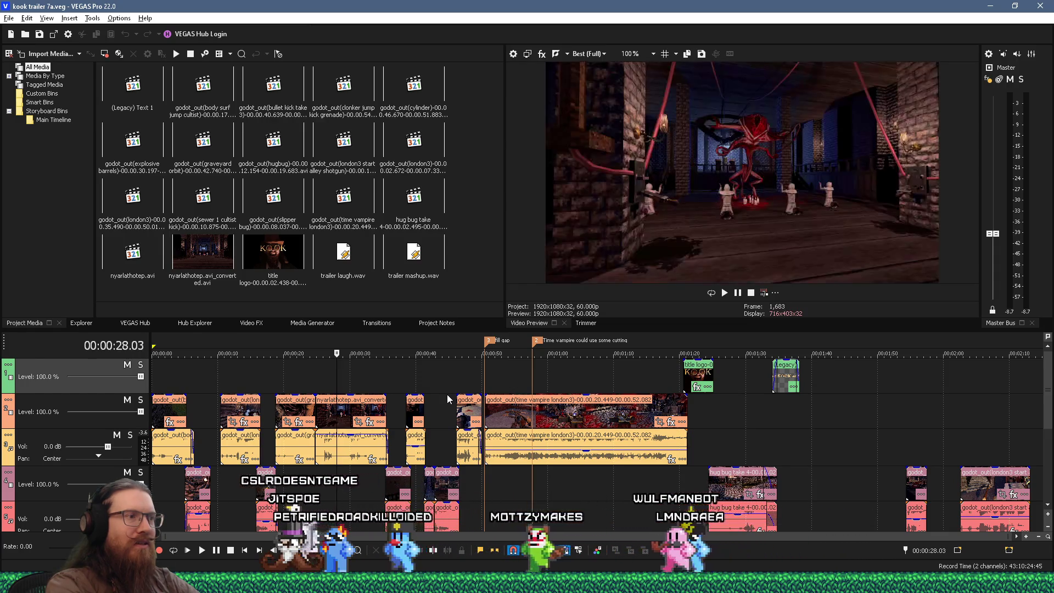
pyautogui.press('Left')
pyautogui.press('Right')
pyautogui.press('Left')
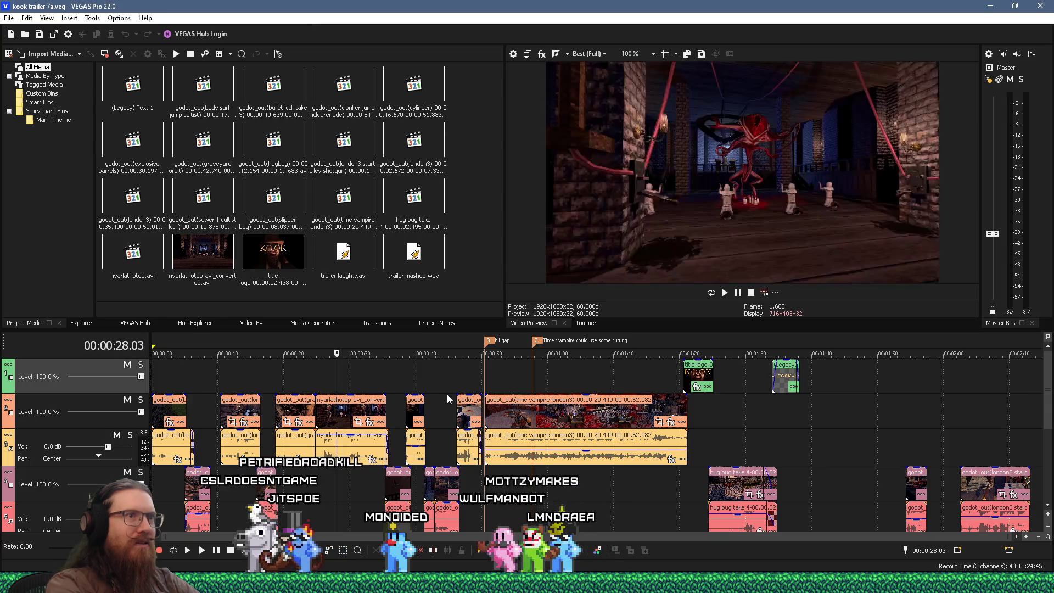
pyautogui.press('Left')
pyautogui.press('Left')
pyautogui.press('Left')
pyautogui.press('Right')
pyautogui.press('Right')
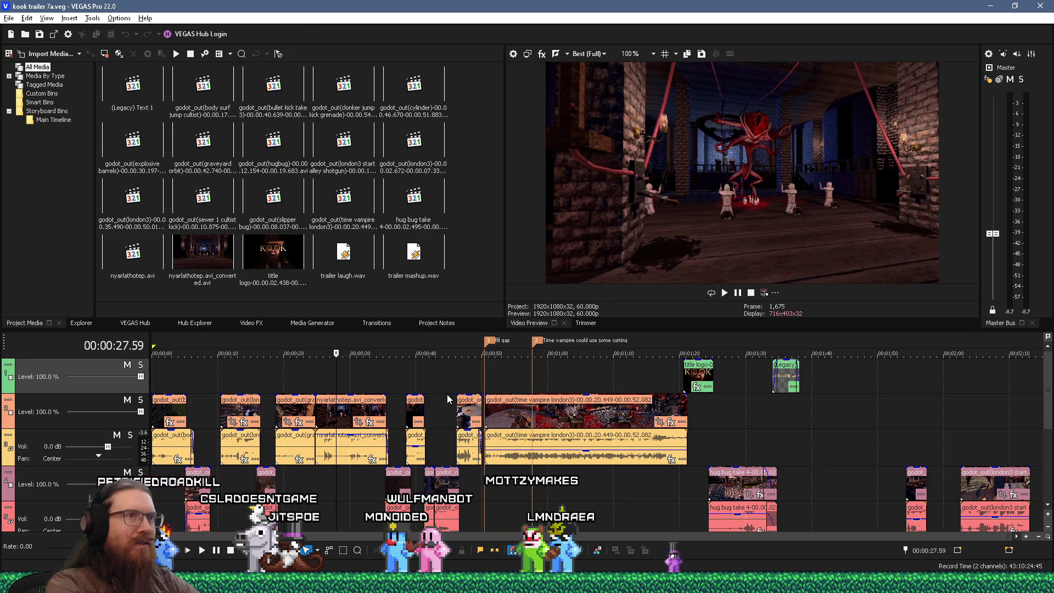
pyautogui.press('Right')
pyautogui.press('Right')
pyautogui.press('Right')
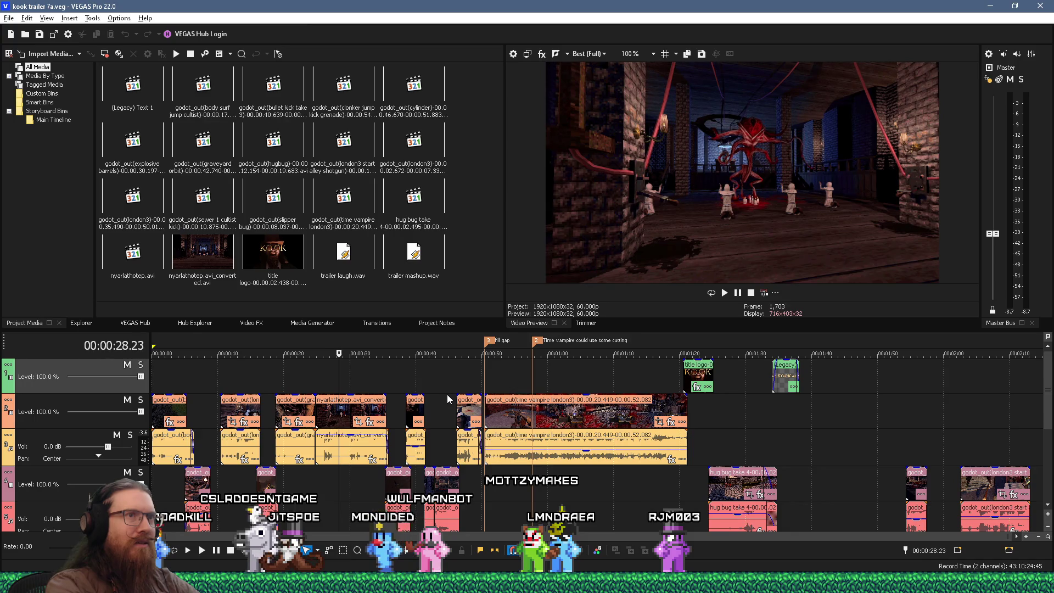
pyautogui.press('Right')
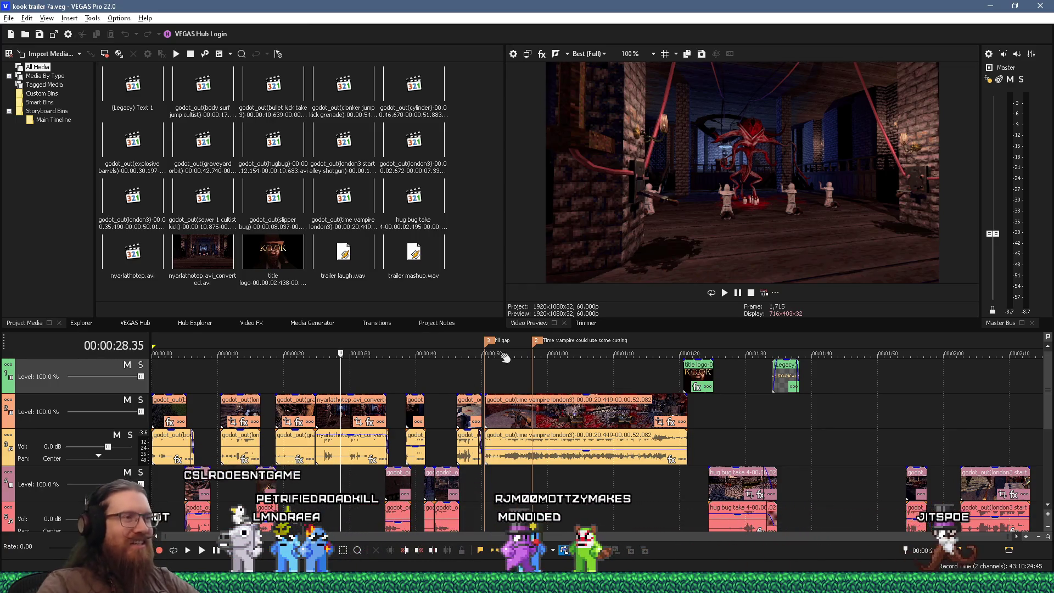
pyautogui.click(727, 295)
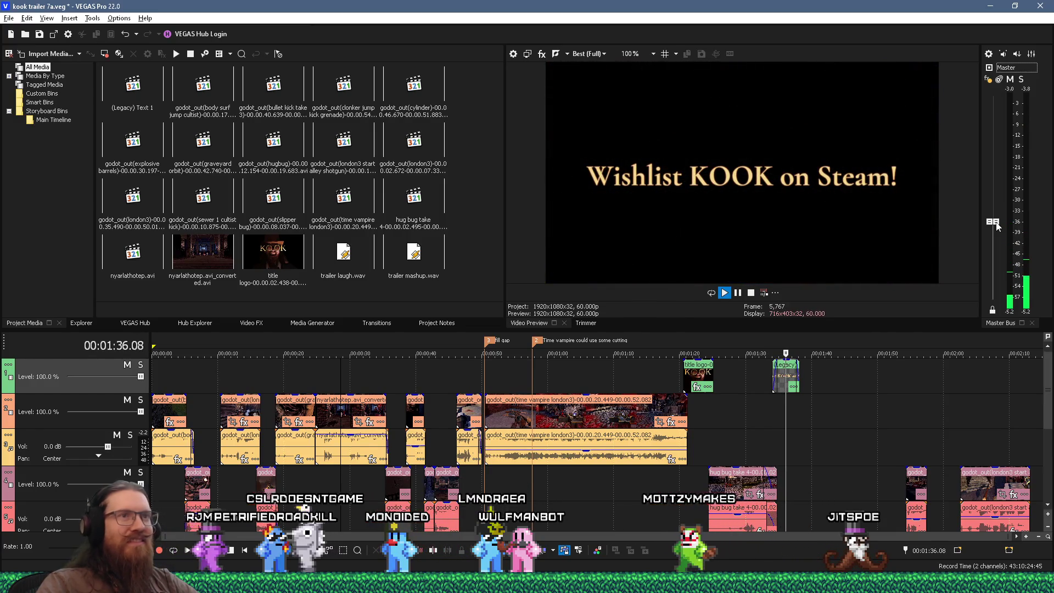
pyautogui.click(751, 292)
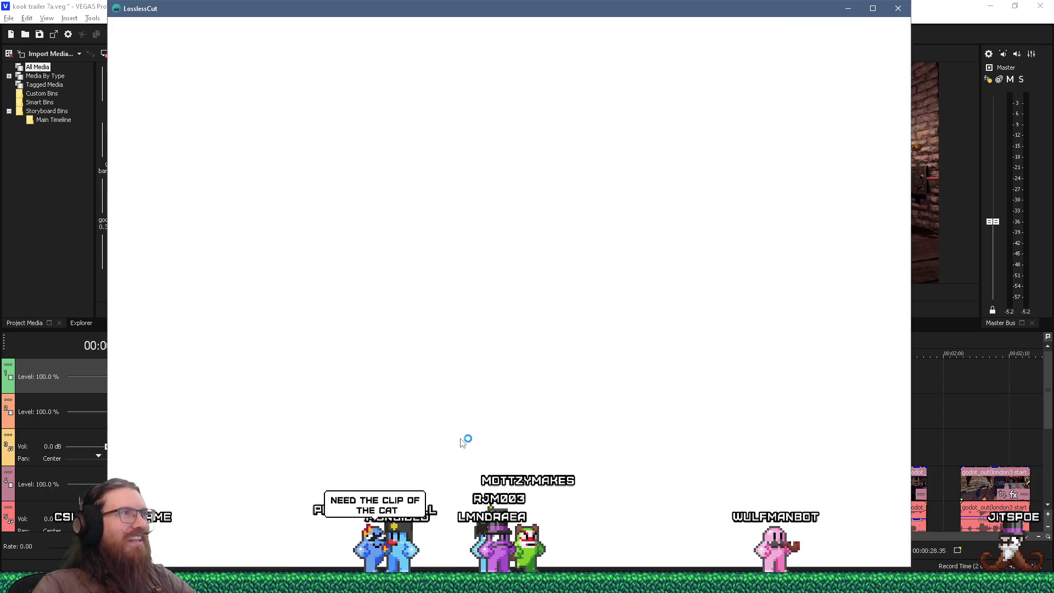
pyautogui.click(898, 8)
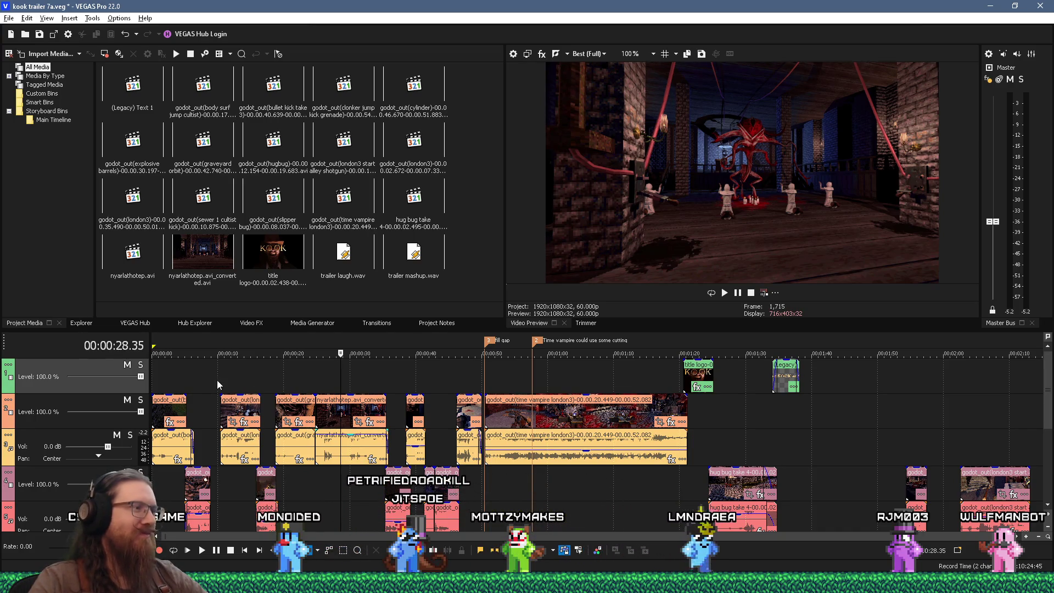
pyautogui.click(215, 383)
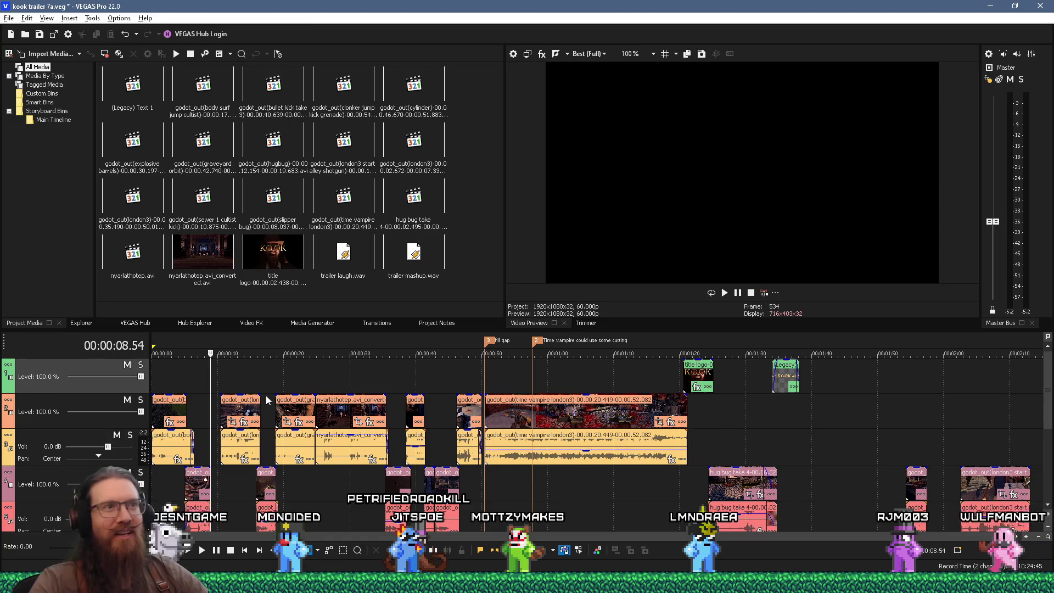
pyautogui.click(197, 371)
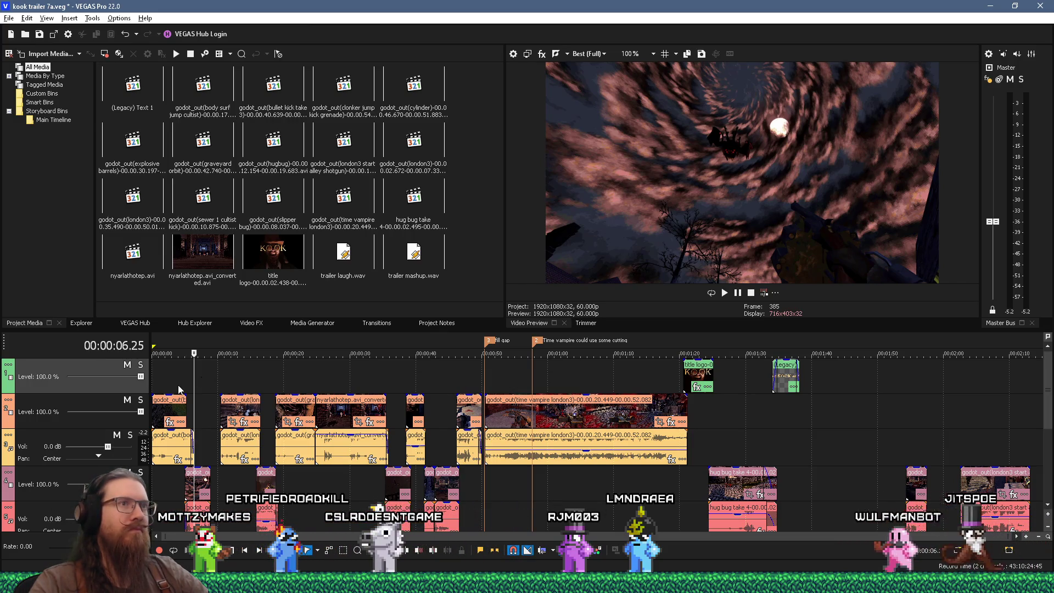
pyautogui.click(200, 405)
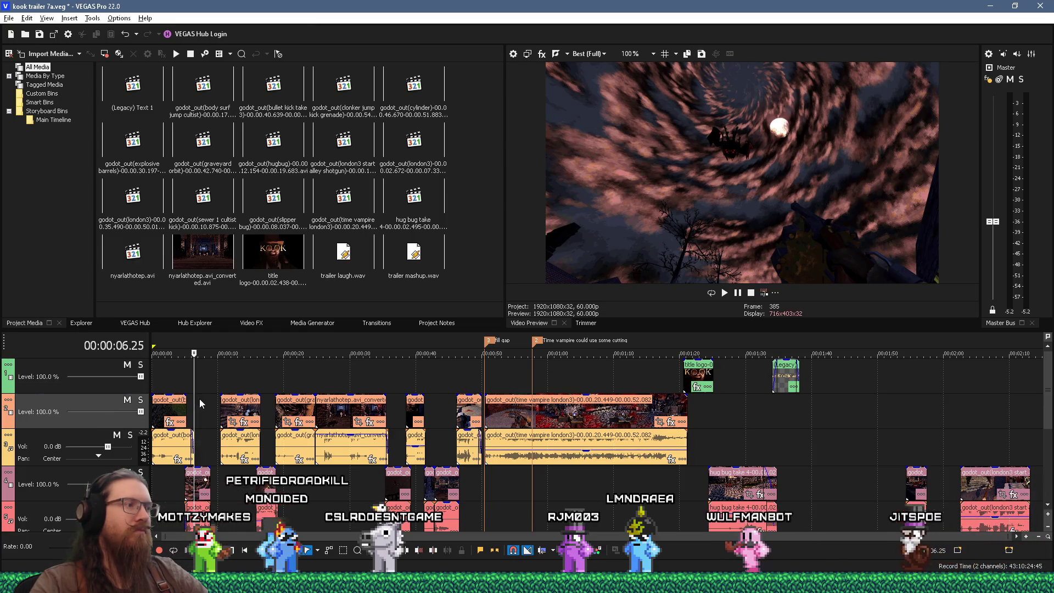
pyautogui.press('space')
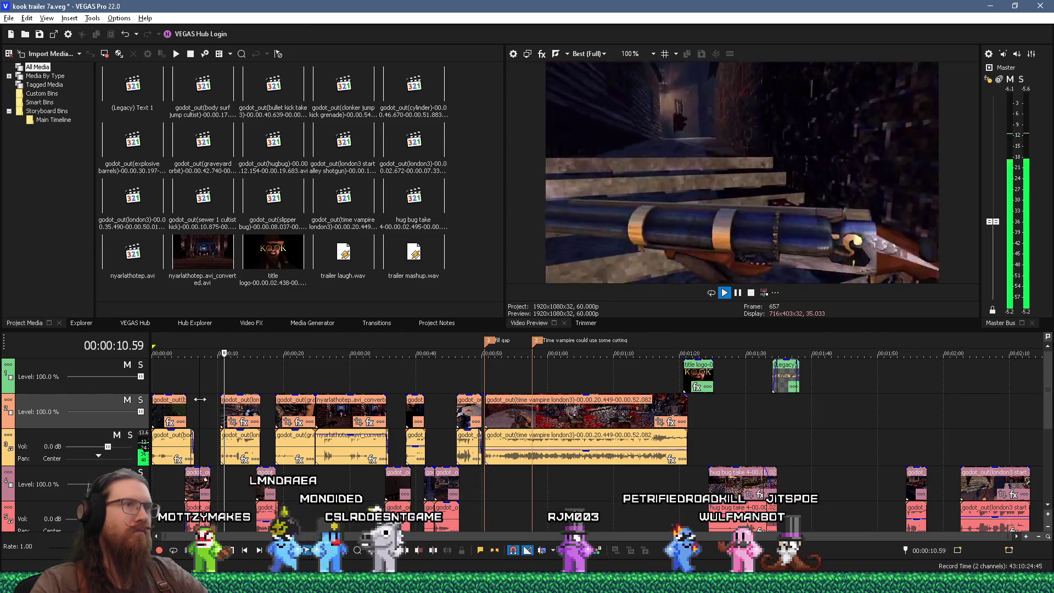
pyautogui.press('space')
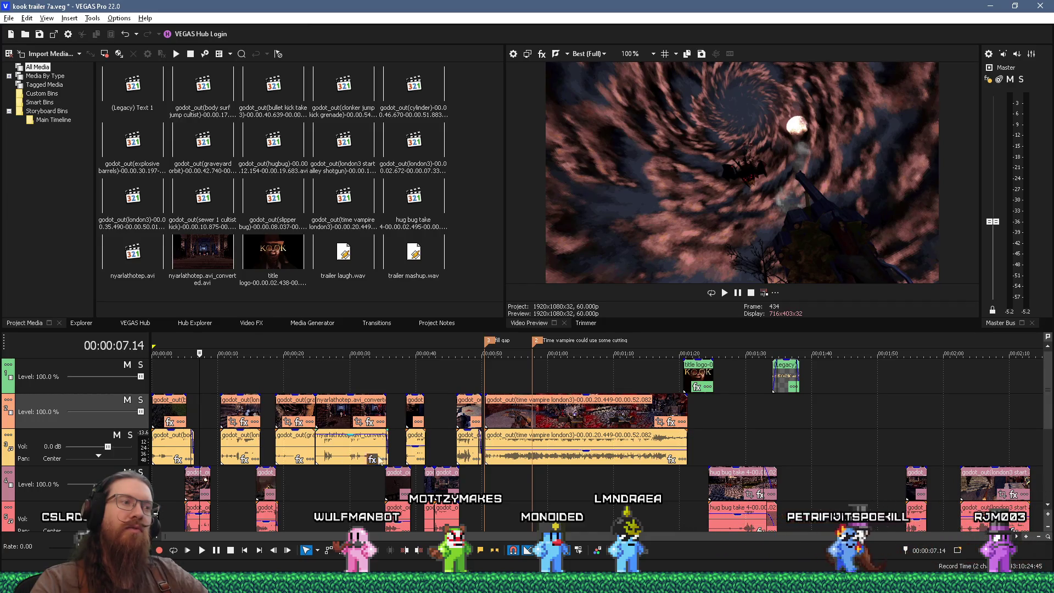
pyautogui.click(443, 403)
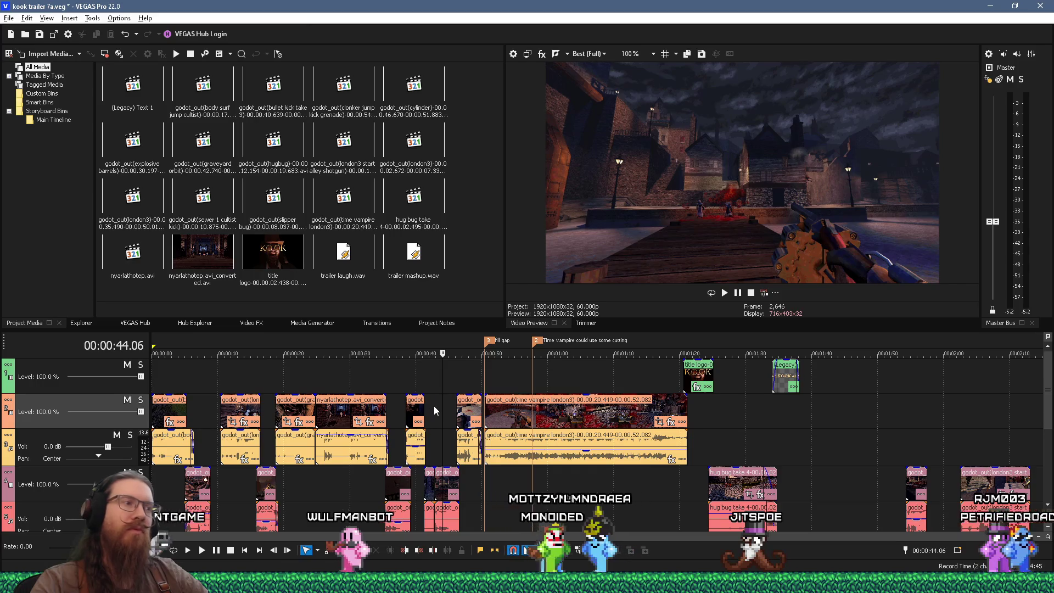
pyautogui.click(430, 407)
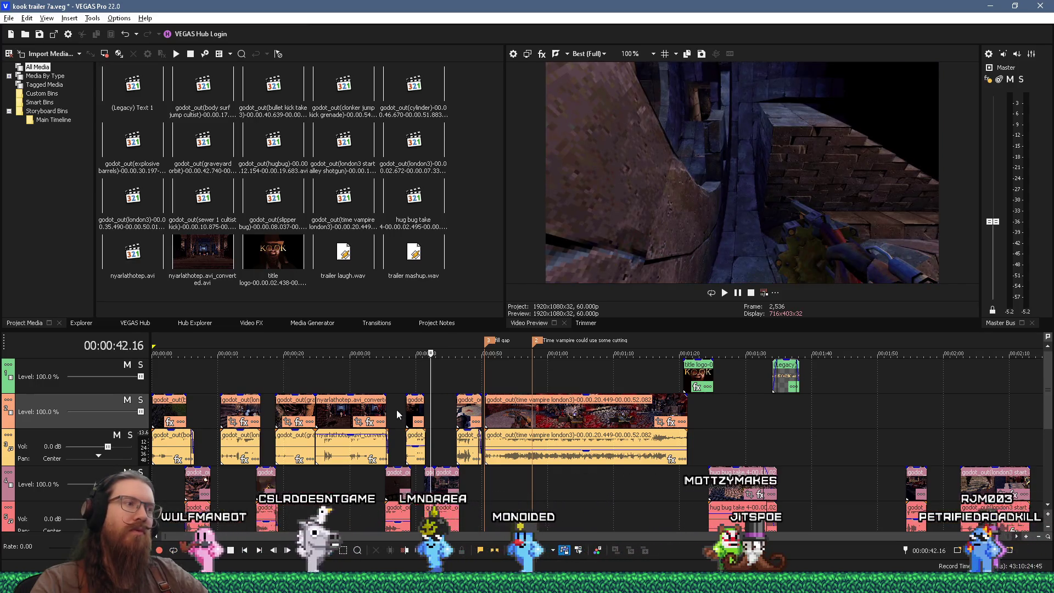
pyautogui.click(412, 375)
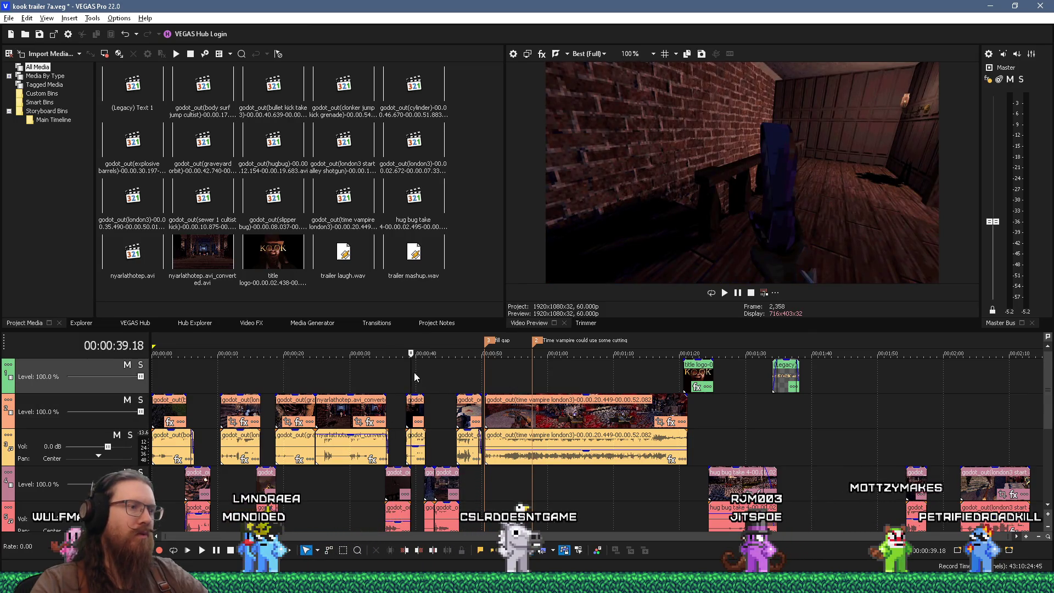
pyautogui.click(268, 393)
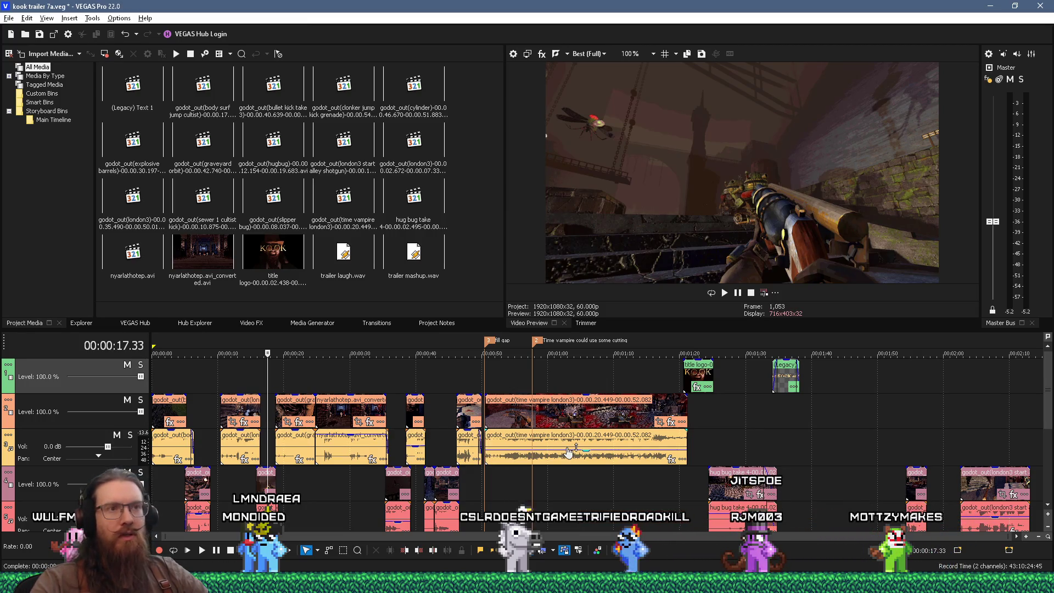
pyautogui.moveTo(569, 451)
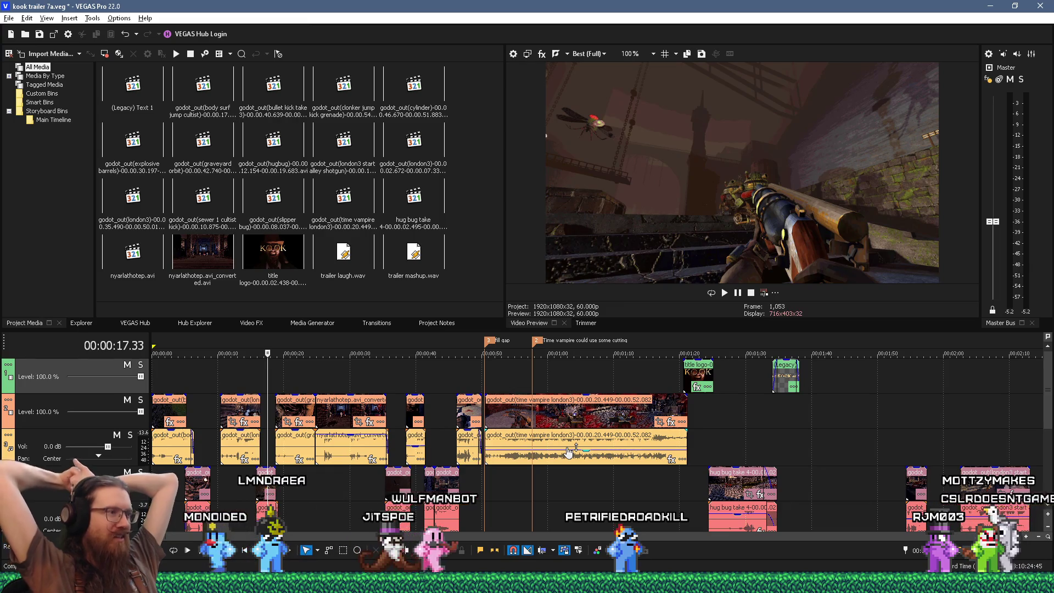
pyautogui.click(395, 378)
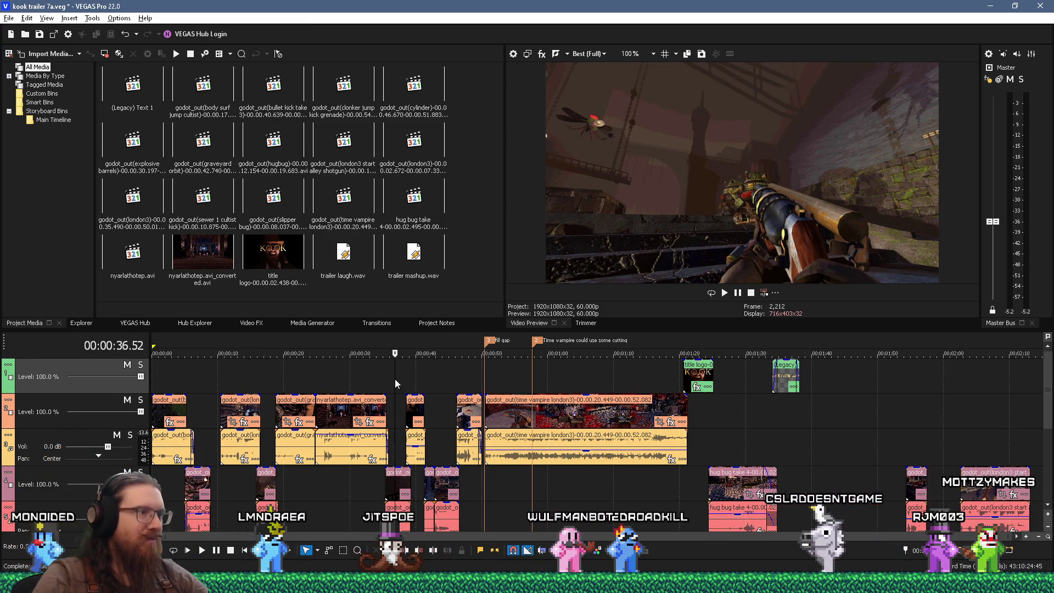
pyautogui.click(420, 366)
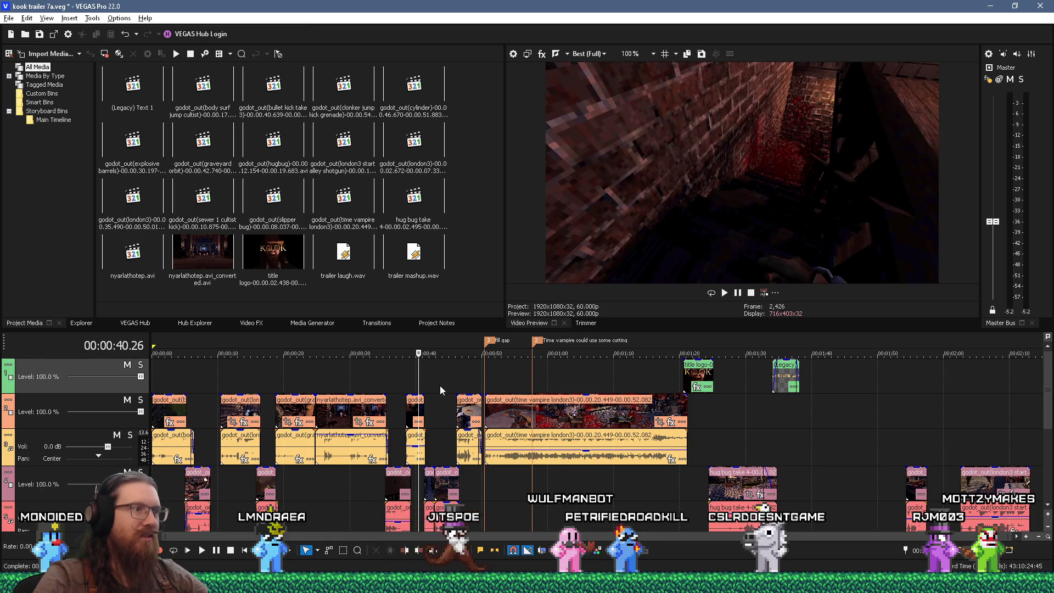
pyautogui.click(440, 385)
pyautogui.click(426, 366)
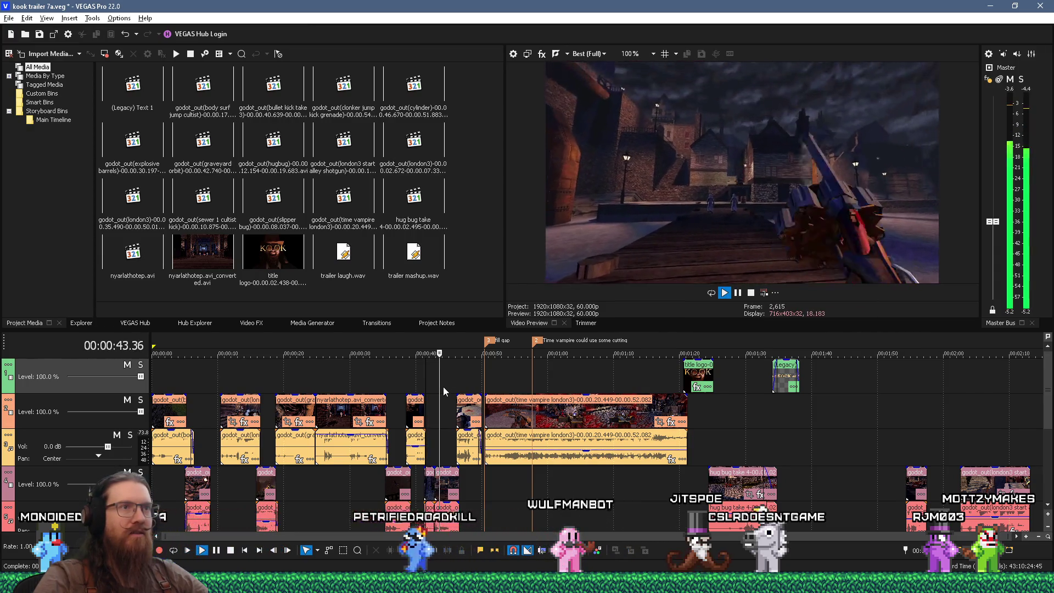
pyautogui.press('space')
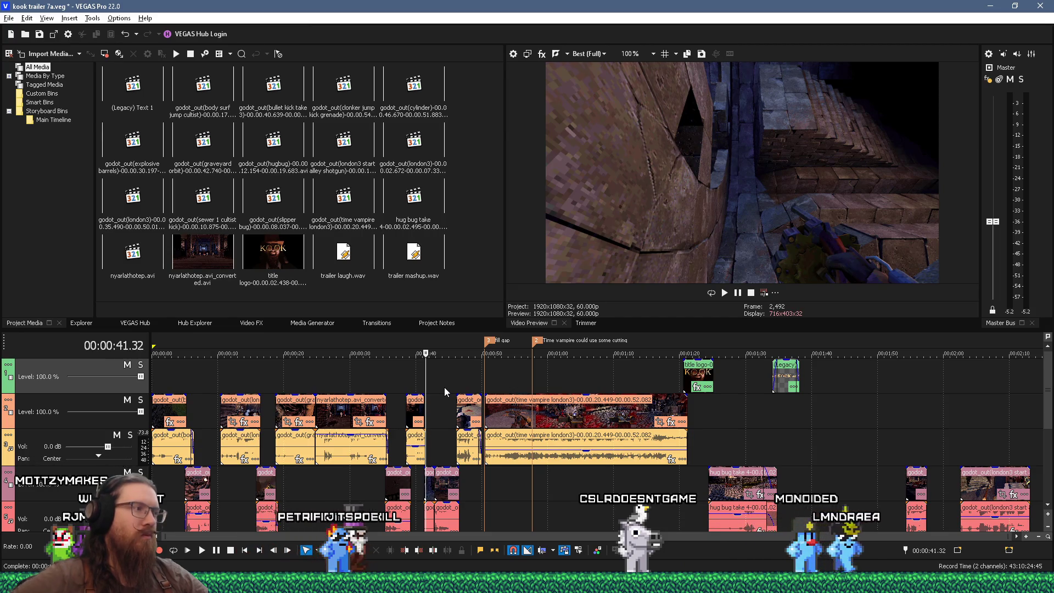
pyautogui.press('Home')
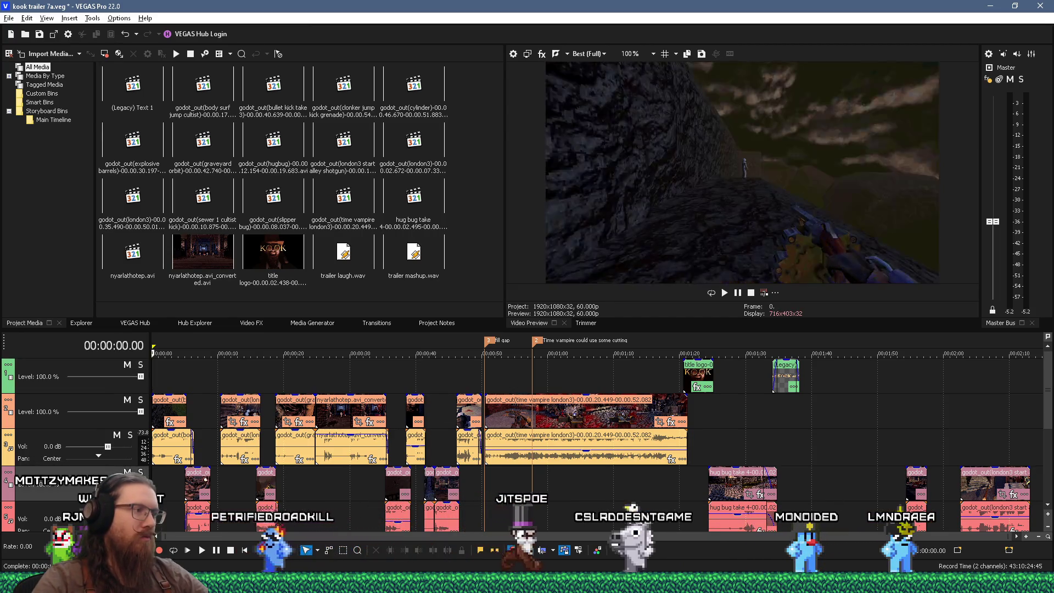
pyautogui.press('space')
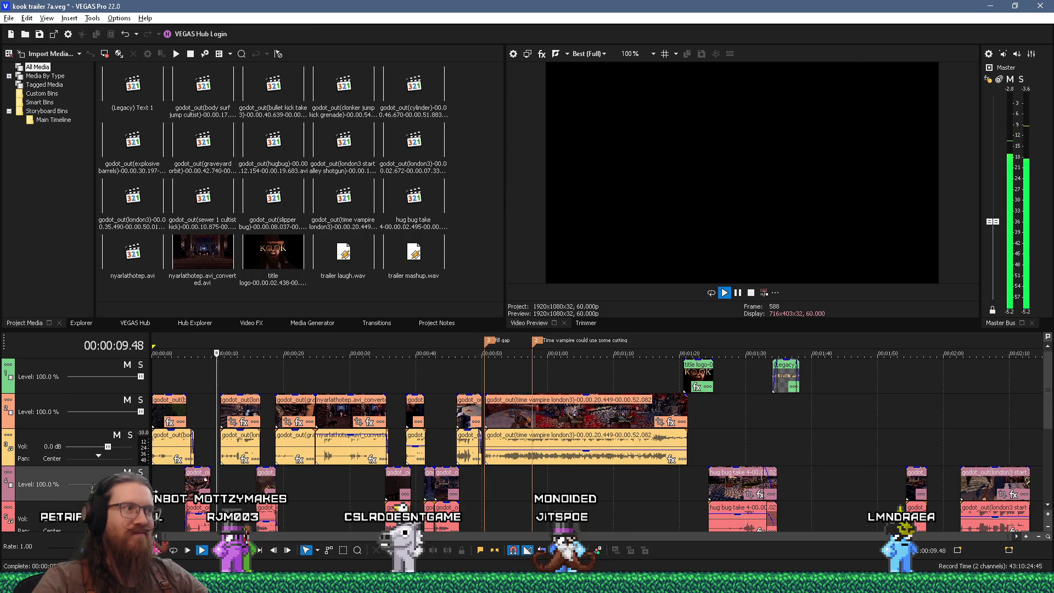
# - Stop the trailer playback and switch toward the trailer footage folder window
pyautogui.press('space')
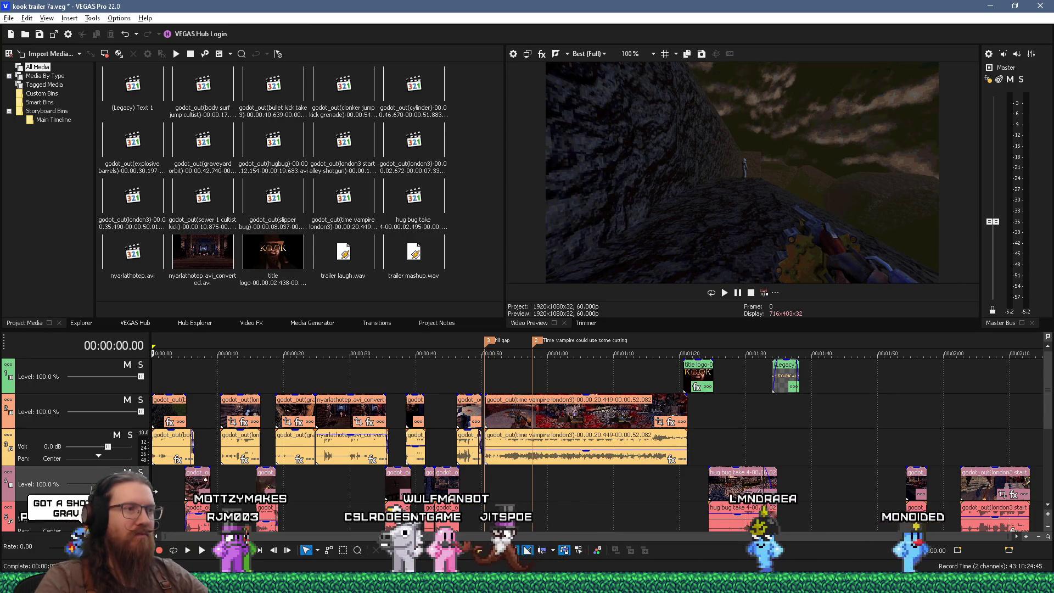
pyautogui.hotkey('alt', 'Tab')
pyautogui.hotkey('alt', 'Tab')
pyautogui.hotkey('alt', 'Tab')
pyautogui.hotkey('alt', 'Tab')
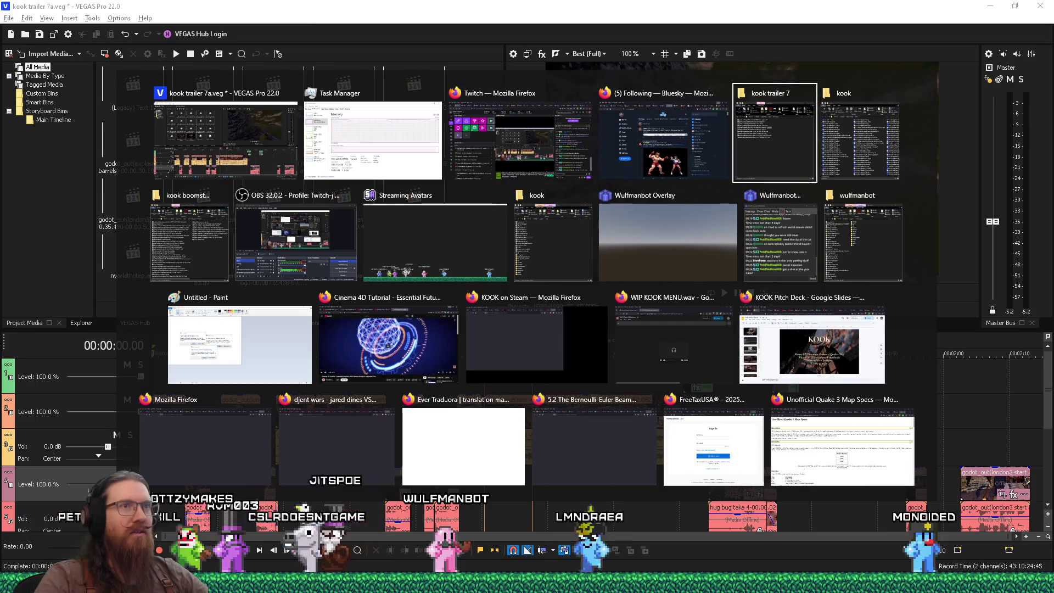
pyautogui.hotkey('alt', 'Tab')
pyautogui.hotkey('alt', 'Tab')
pyautogui.hotkey('alt', 'Tab')
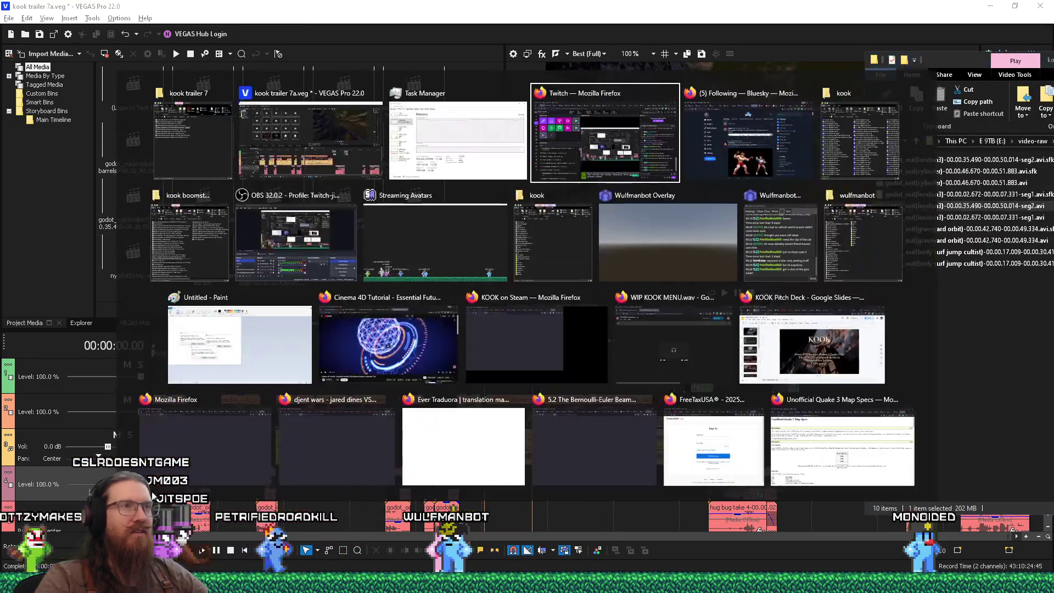
# - Select the gravity grenade sewer1 clip in the trailer folder, then return to the VEGAS project
pyautogui.click(156, 274)
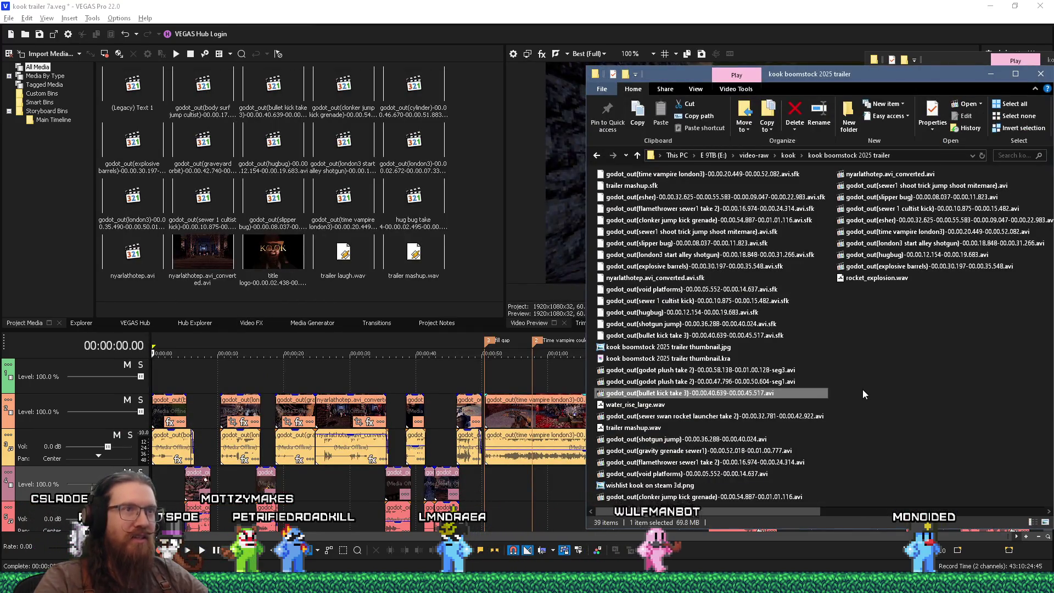
pyautogui.click(756, 452)
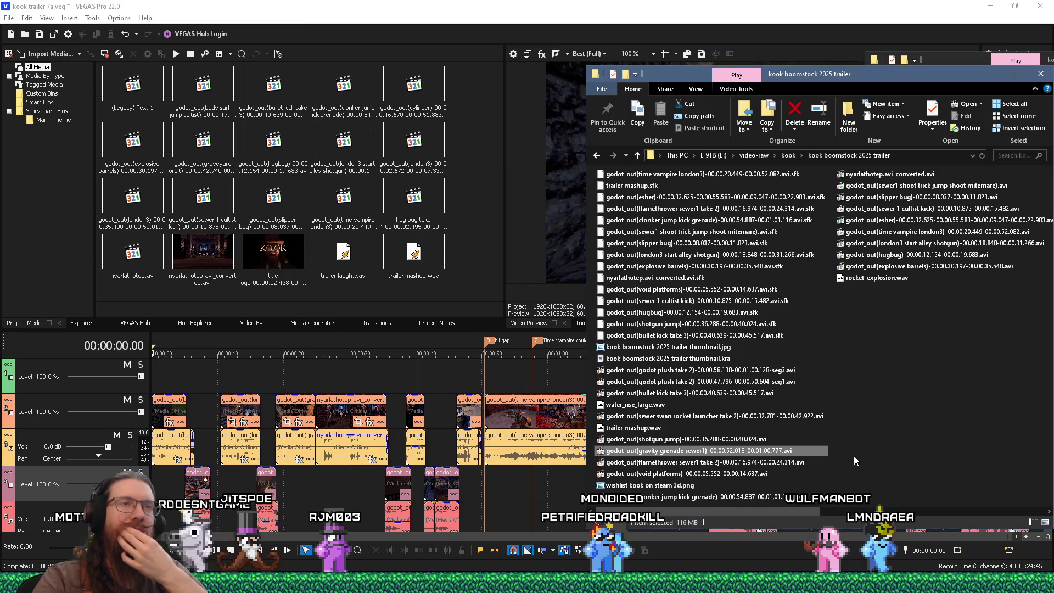
pyautogui.click(563, 309)
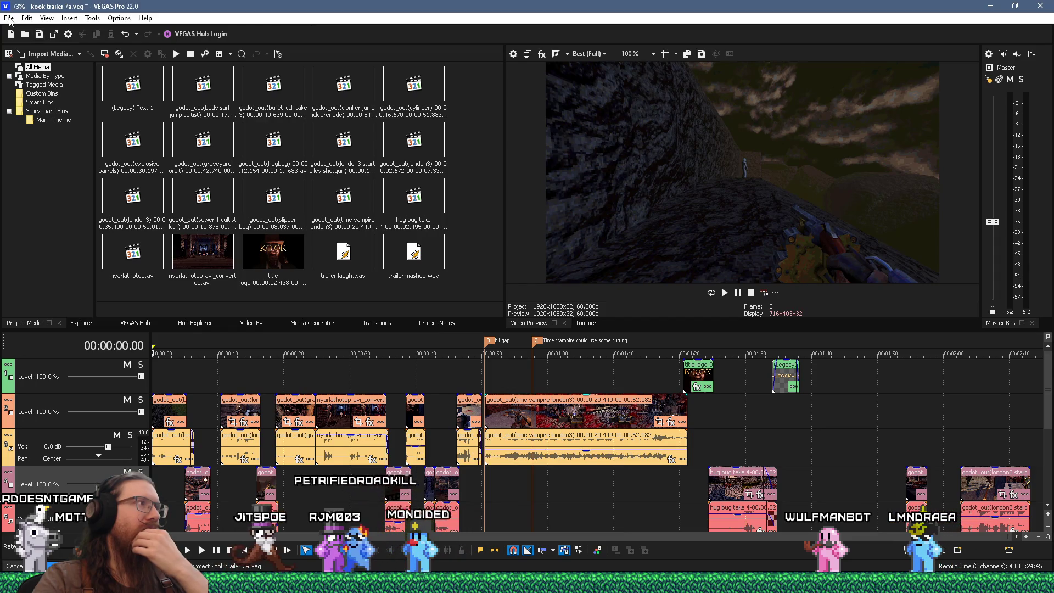
pyautogui.click(9, 20)
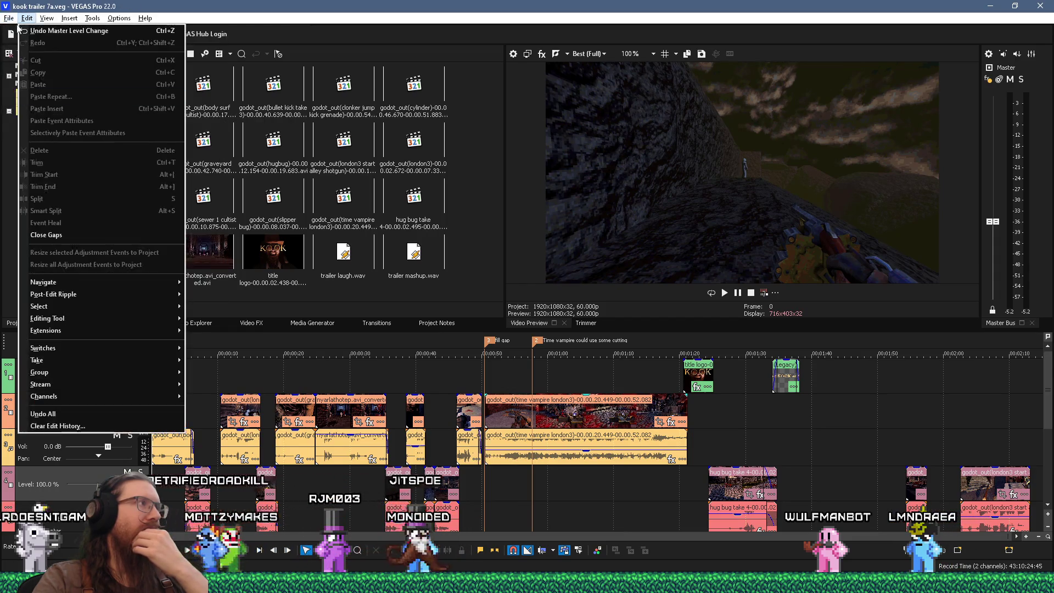
pyautogui.click(38, 126)
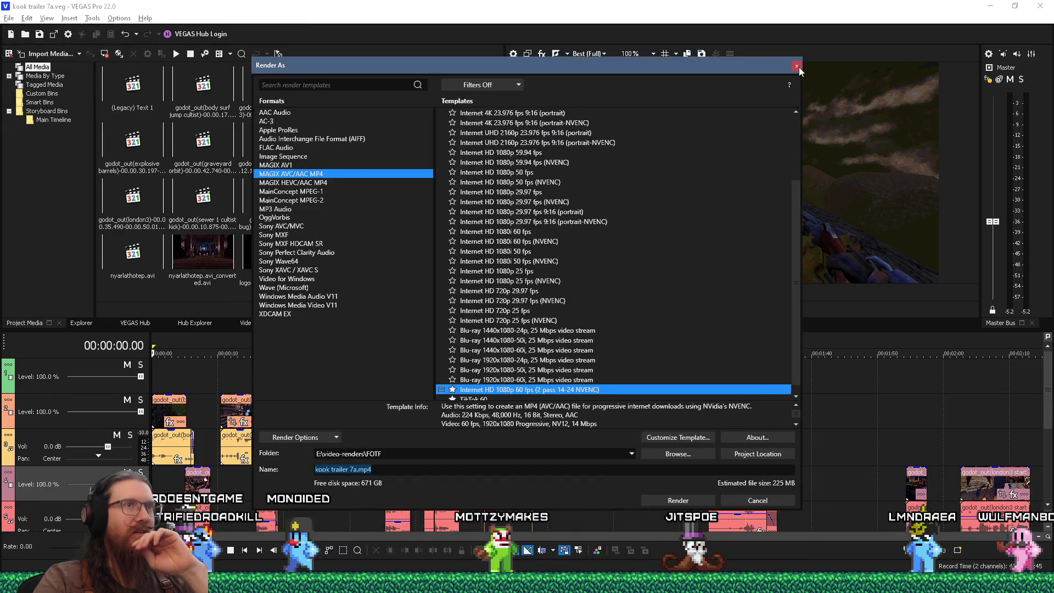
pyautogui.click(797, 66)
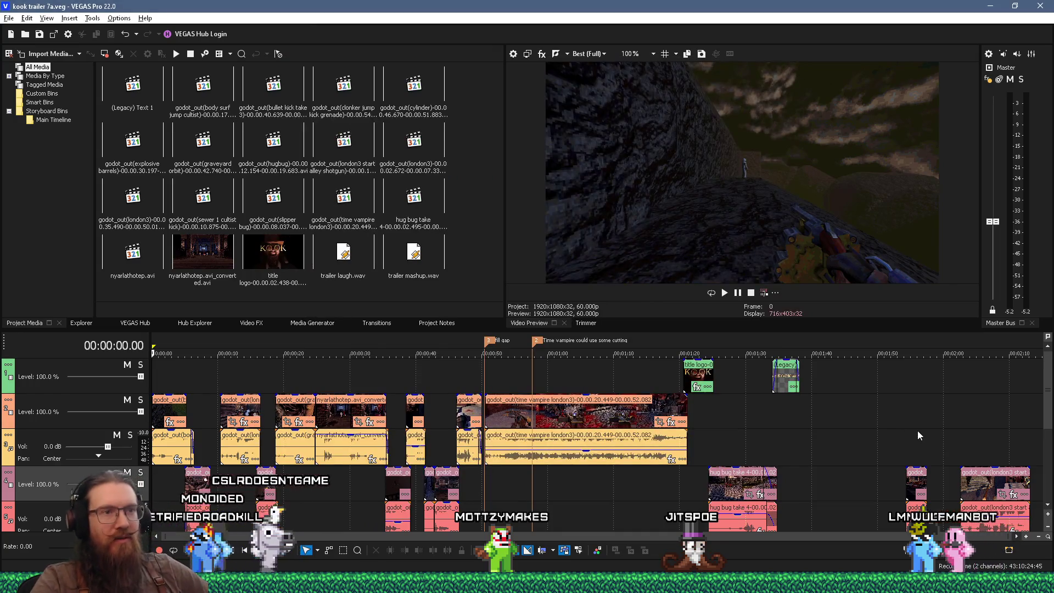
pyautogui.scroll(-3, 999, 449)
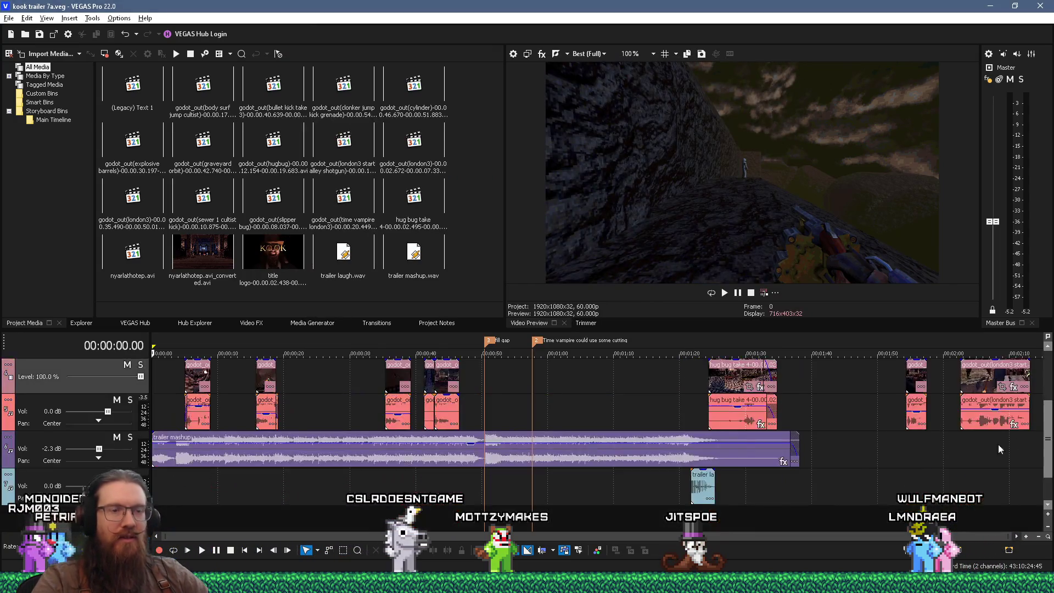
# - Delete the short clip near 1:55 and the london3 start clip at the timeline's end
pyautogui.click(915, 372)
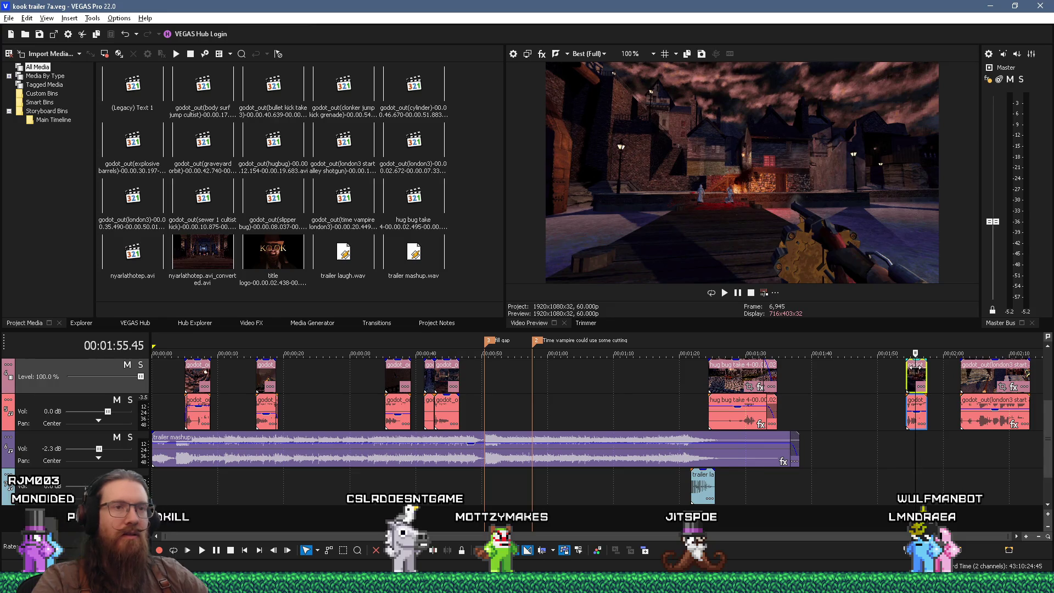
pyautogui.press('Delete')
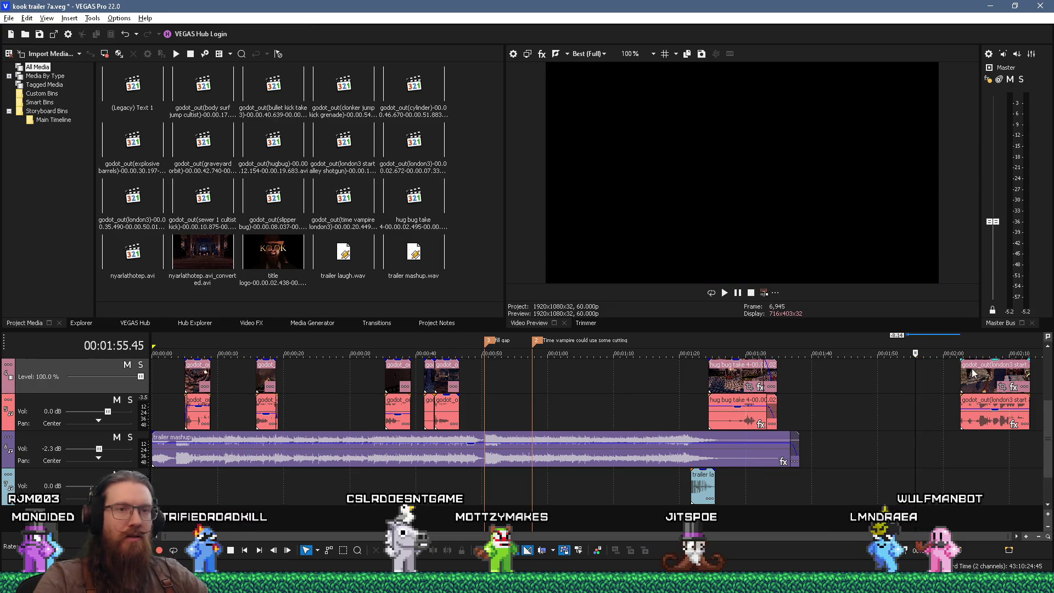
pyautogui.click(972, 373)
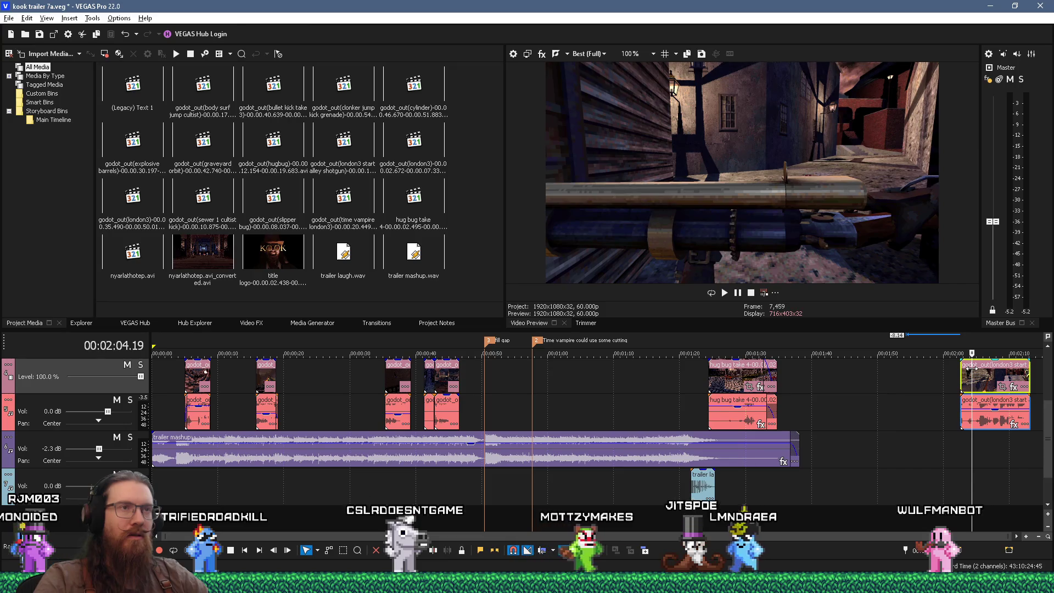
pyautogui.press('Delete')
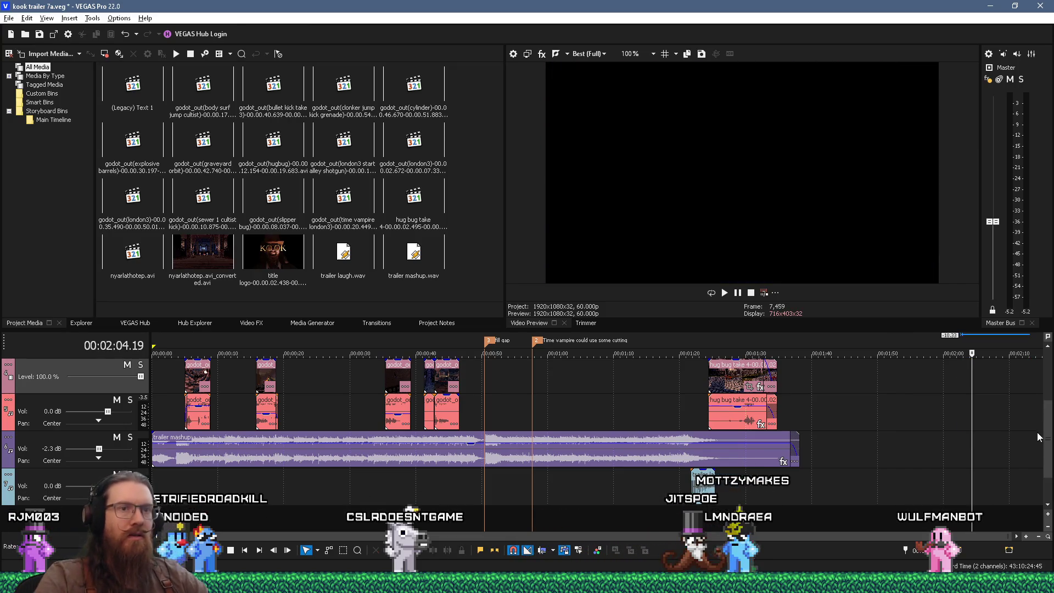
pyautogui.moveTo(1047, 437); pyautogui.dragTo(1048, 397)
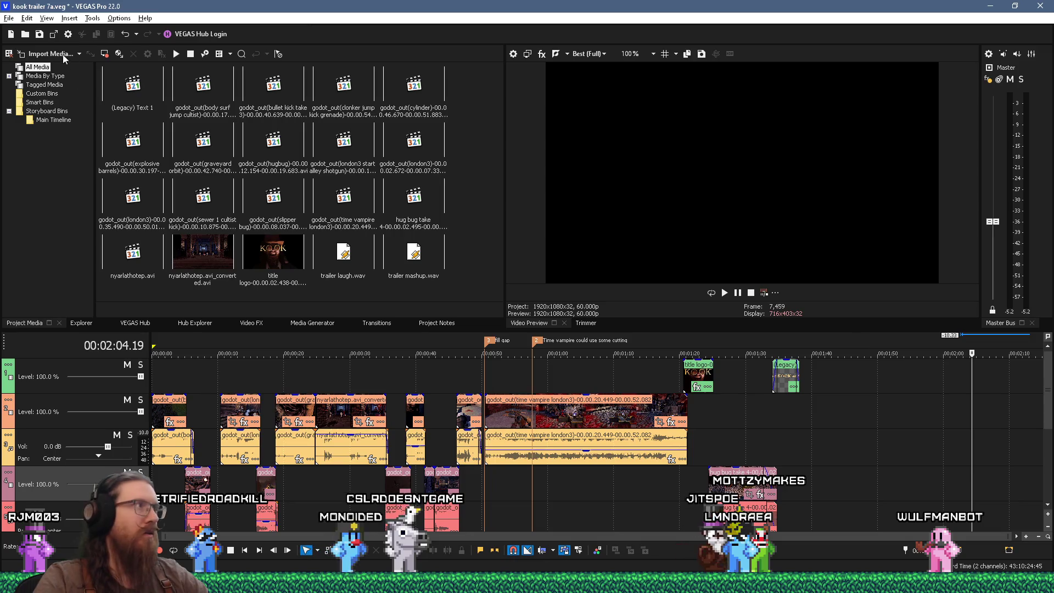
pyautogui.click(6, 19)
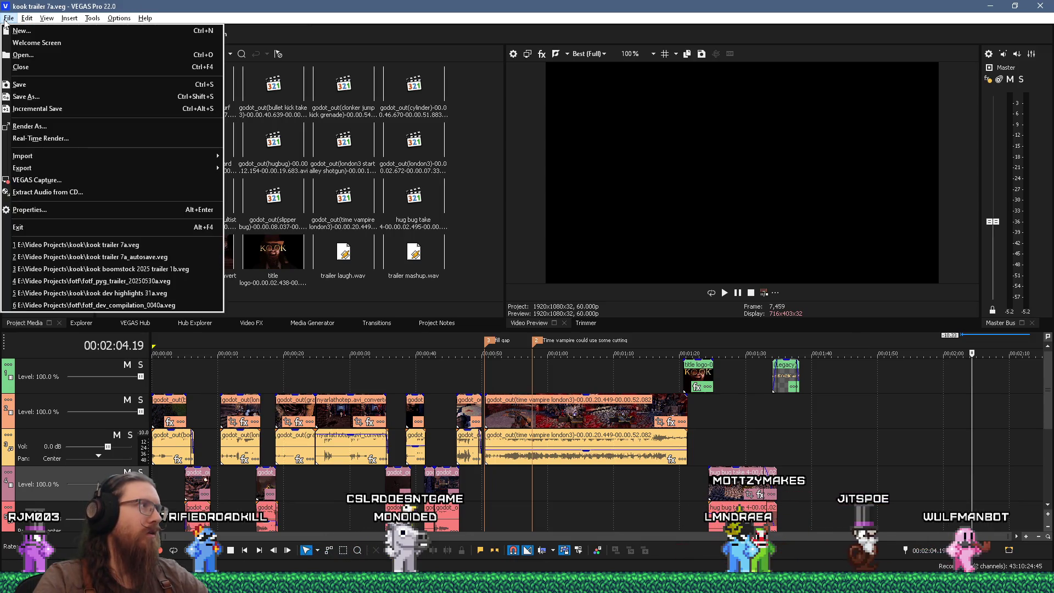
# - Render the trailer to E:\video-renders\KOOK using the 1080p 60 fps NVENC MP4 template
pyautogui.click(41, 130)
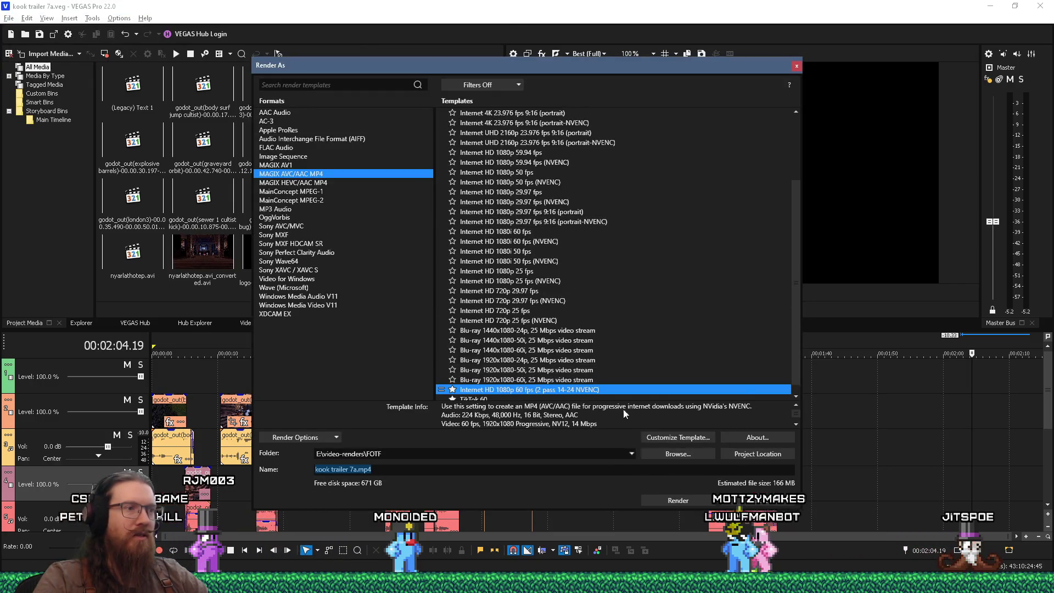
pyautogui.click(632, 454)
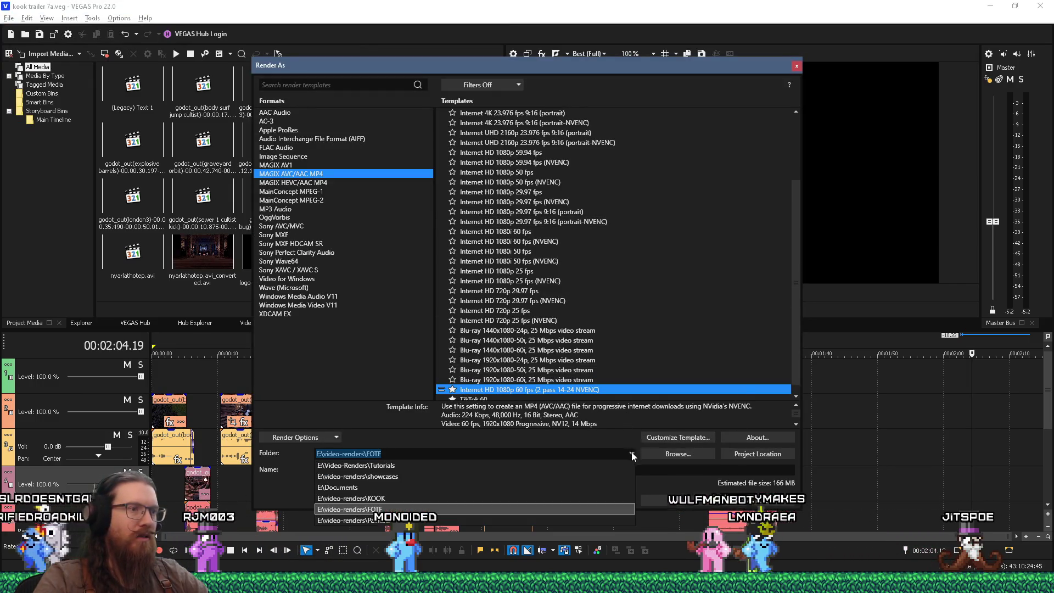
pyautogui.click(463, 502)
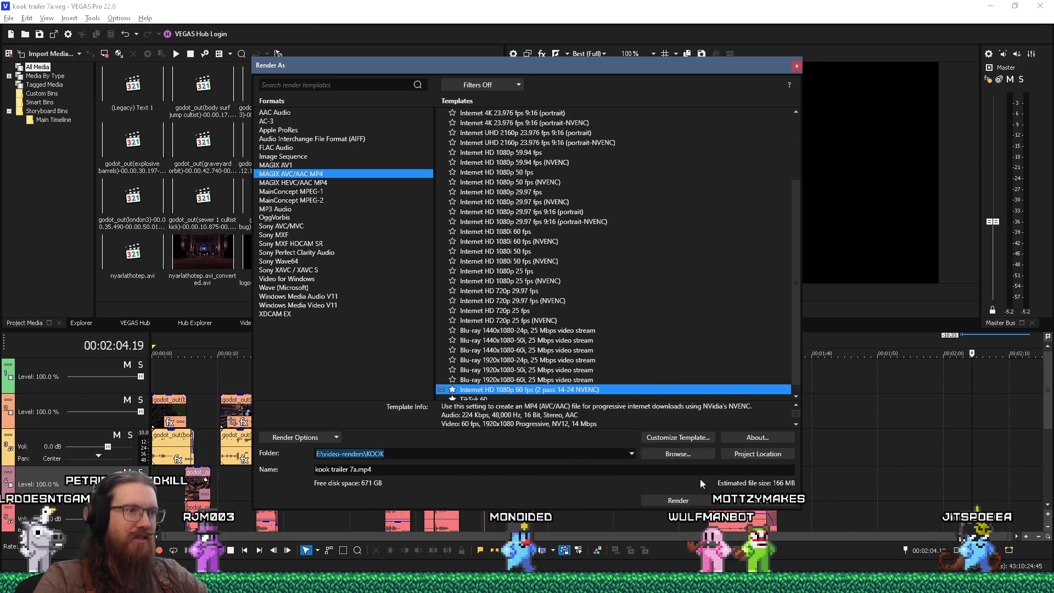
pyautogui.click(679, 500)
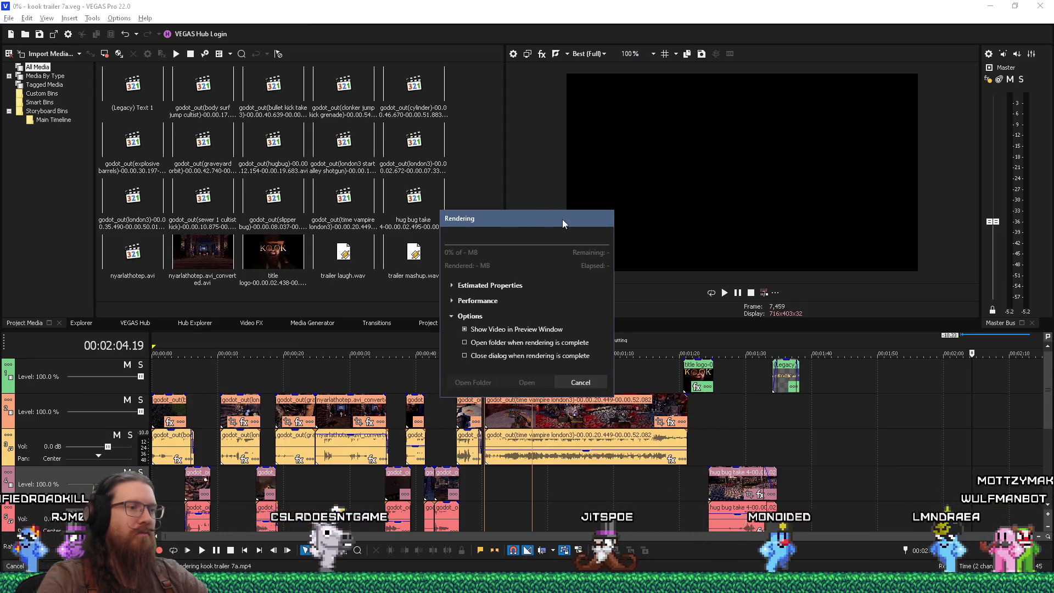
# - Open Task Manager from the taskbar and move it down to reveal the Rendering progress
pyautogui.rightClick(672, 583)
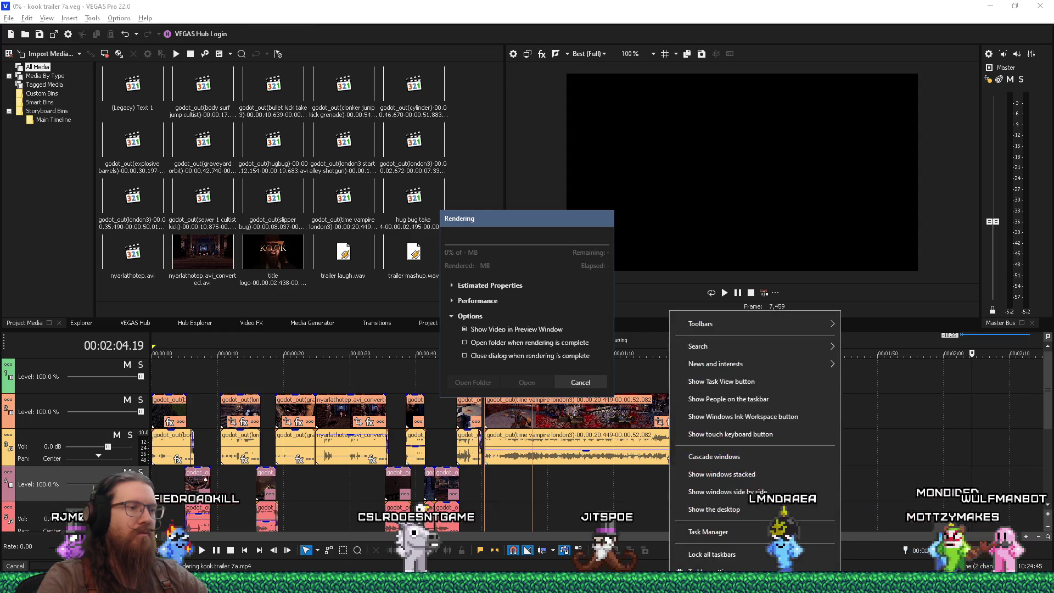
pyautogui.click(714, 532)
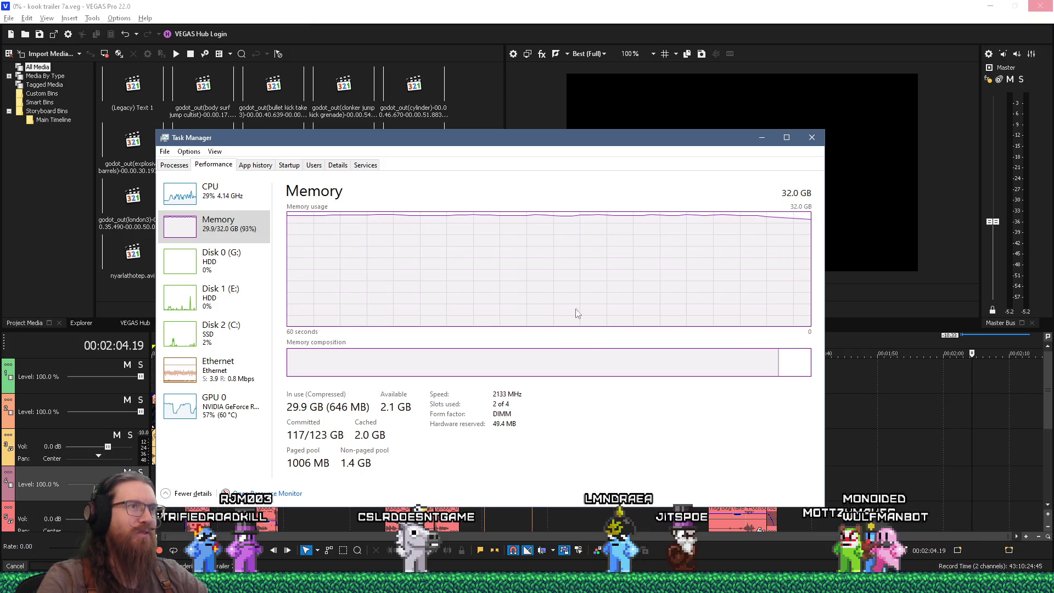
pyautogui.moveTo(599, 135)
pyautogui.mouseDown()
pyautogui.moveTo(294, 126)
pyautogui.moveTo(696, 475)
pyautogui.moveTo(580, 191)
pyautogui.mouseUp()
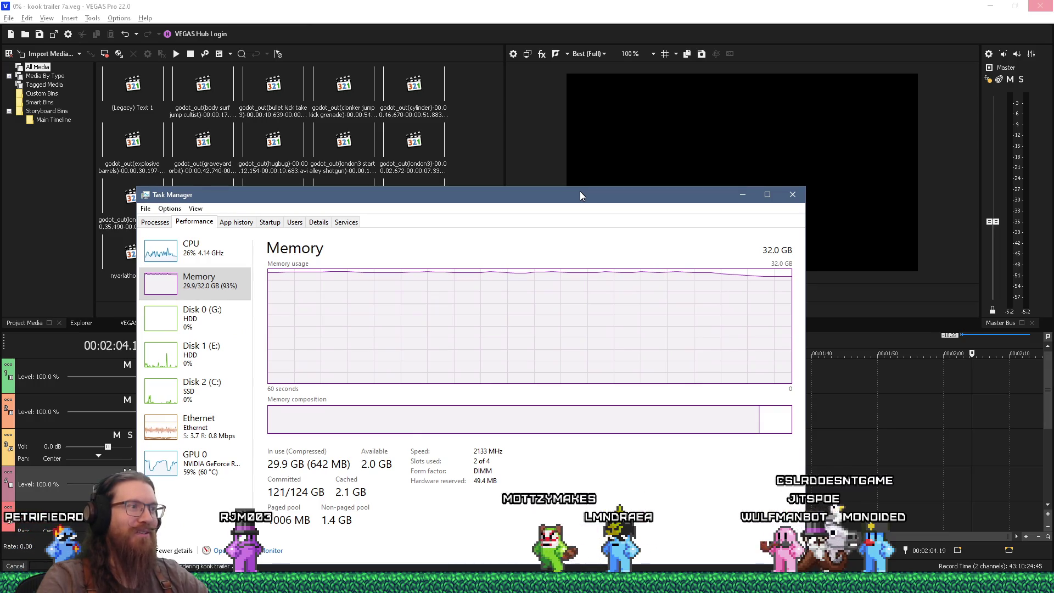
pyautogui.moveTo(581, 196); pyautogui.dragTo(591, 414)
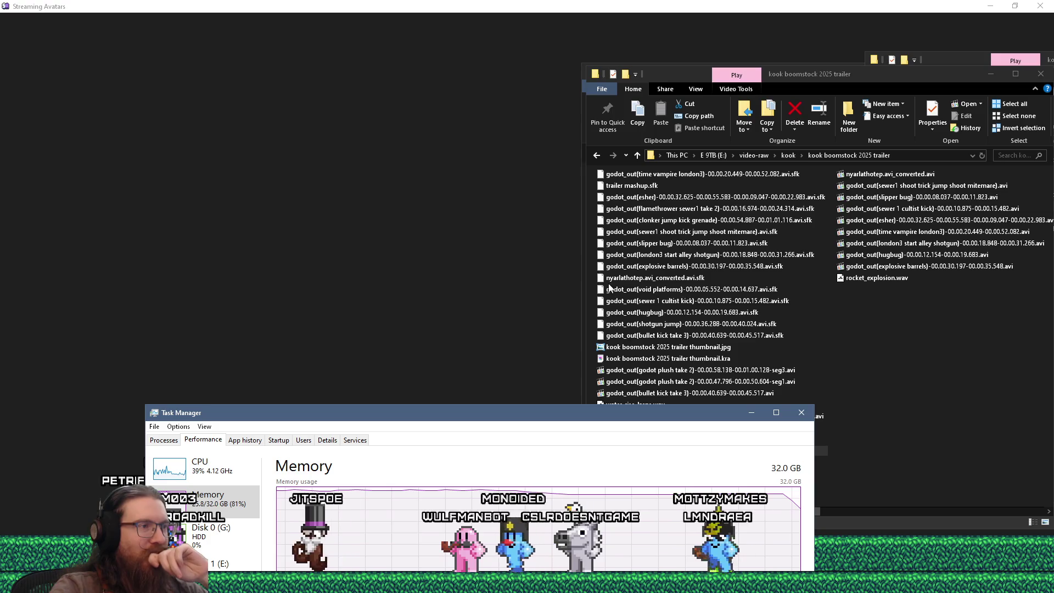
# - Bring the trailer folder Explorer window forward and relaunch VEGAS Pro 22.0 from Start
pyautogui.click(766, 416)
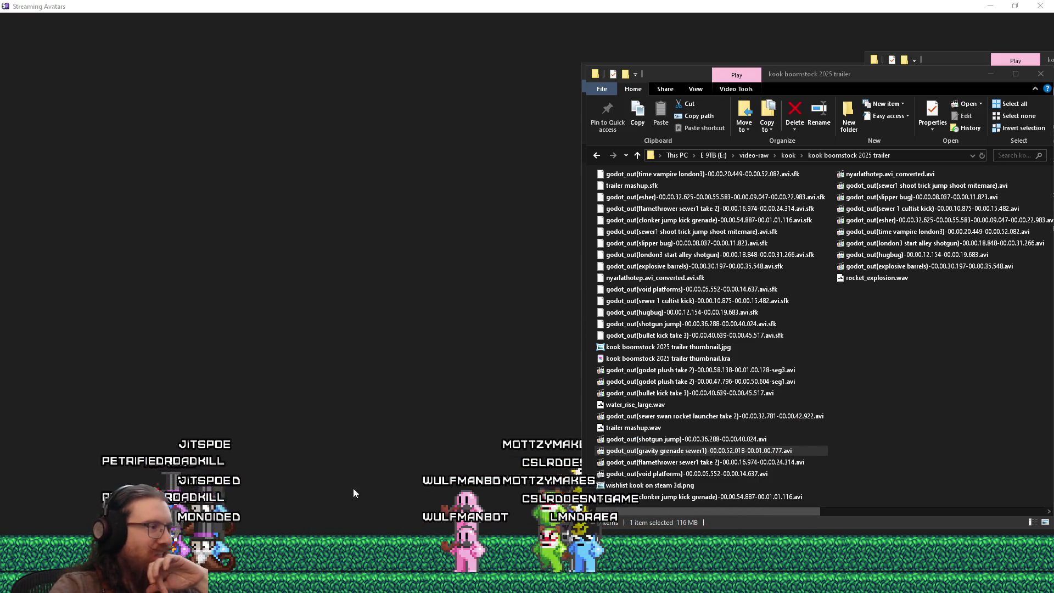
pyautogui.press('super')
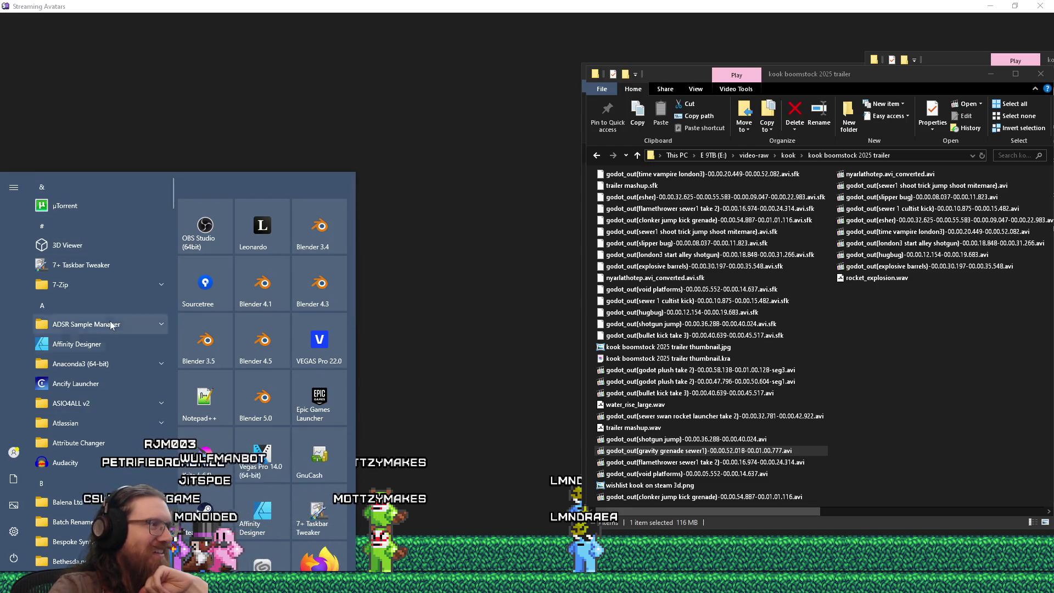
pyautogui.click(304, 340)
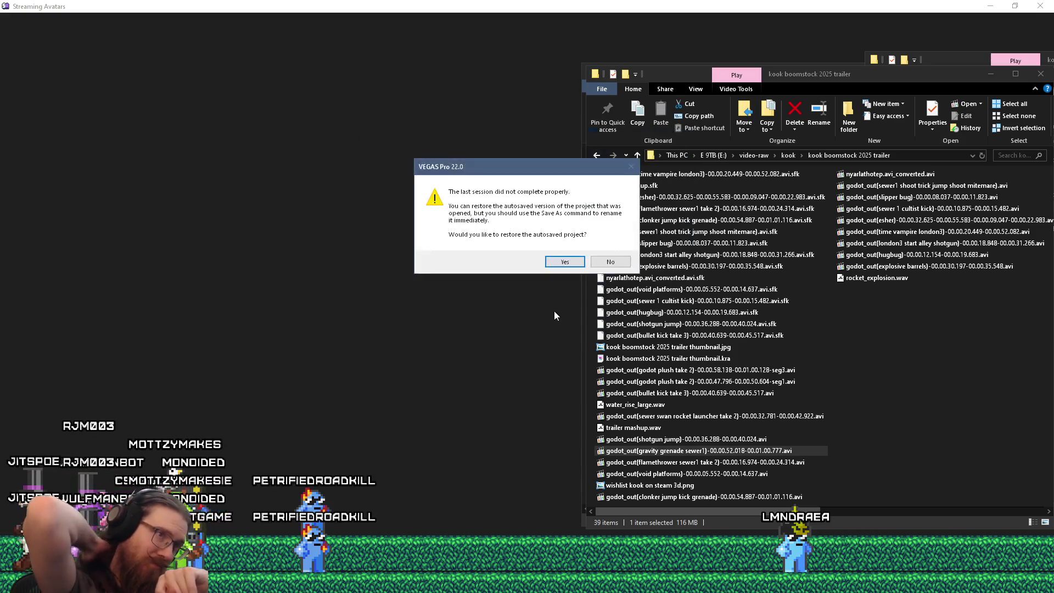
# - Decline the autosave restore and reopen kook trailer 7a.veg from the recent files
pyautogui.click(609, 262)
pyautogui.click(8, 19)
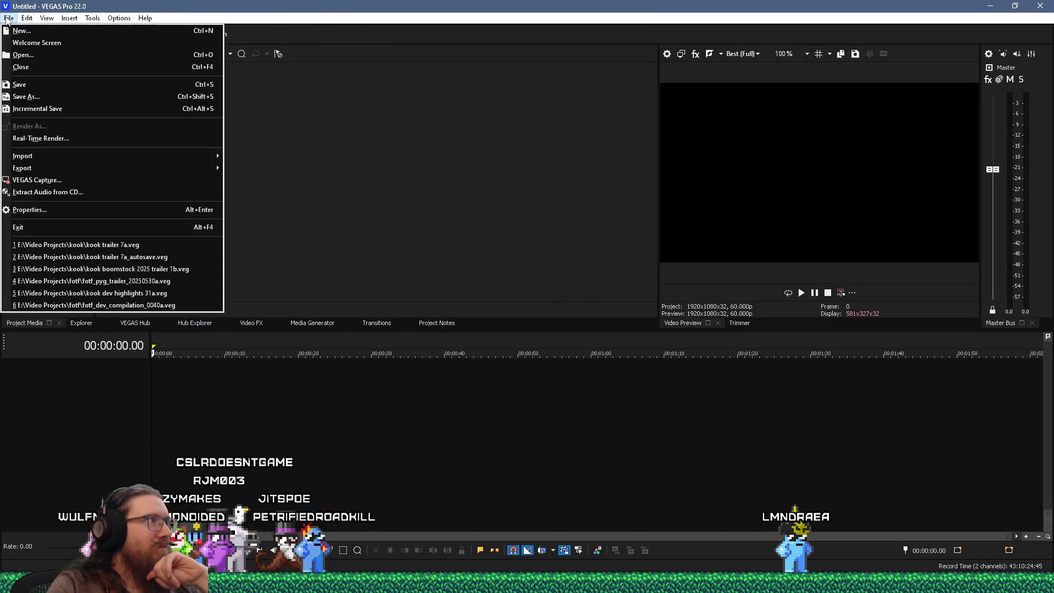
pyautogui.click(110, 245)
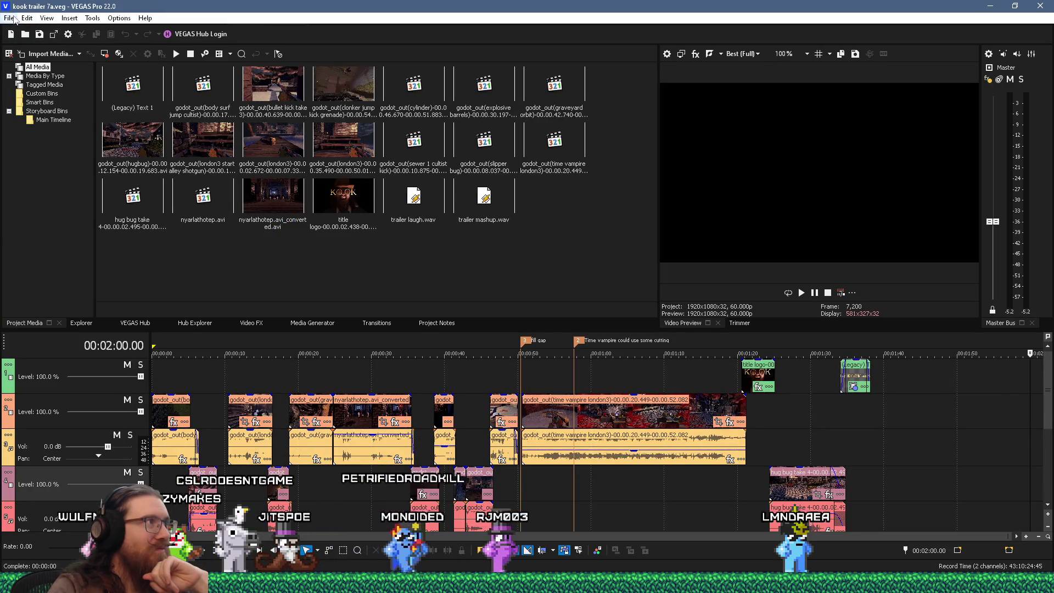
# - Render again to the KOOK renders folder, overwriting the existing kook trailer 7a.mp4
pyautogui.click(7, 18)
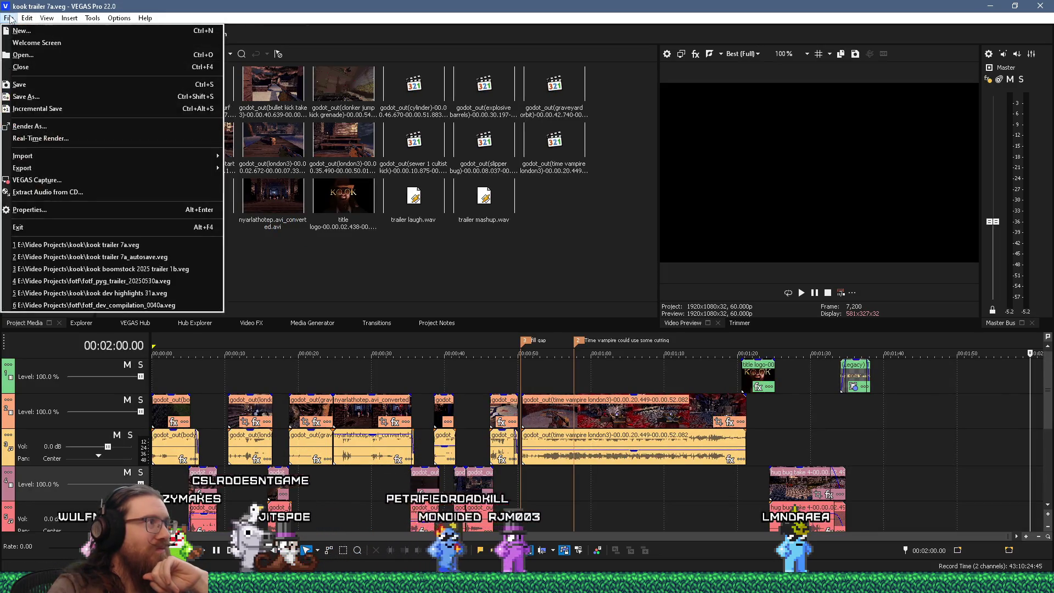
pyautogui.click(38, 127)
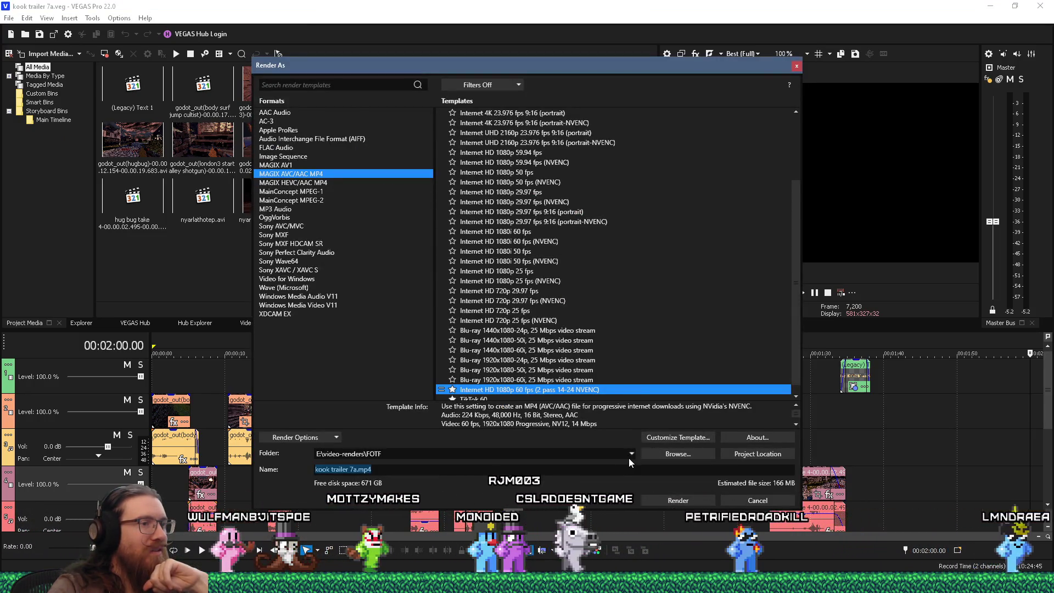
pyautogui.click(630, 455)
pyautogui.click(569, 487)
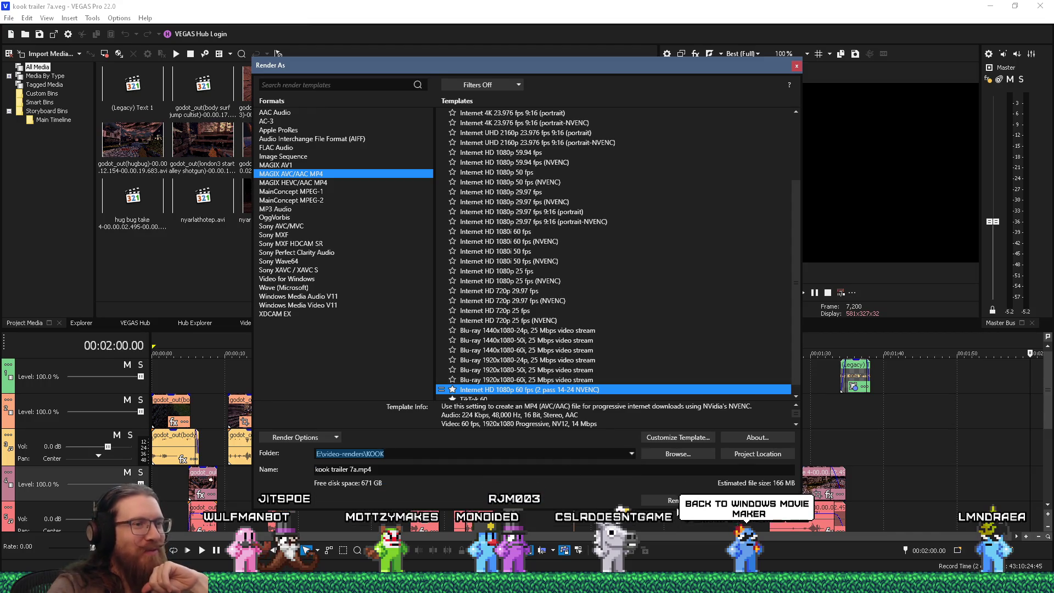
pyautogui.press('Return')
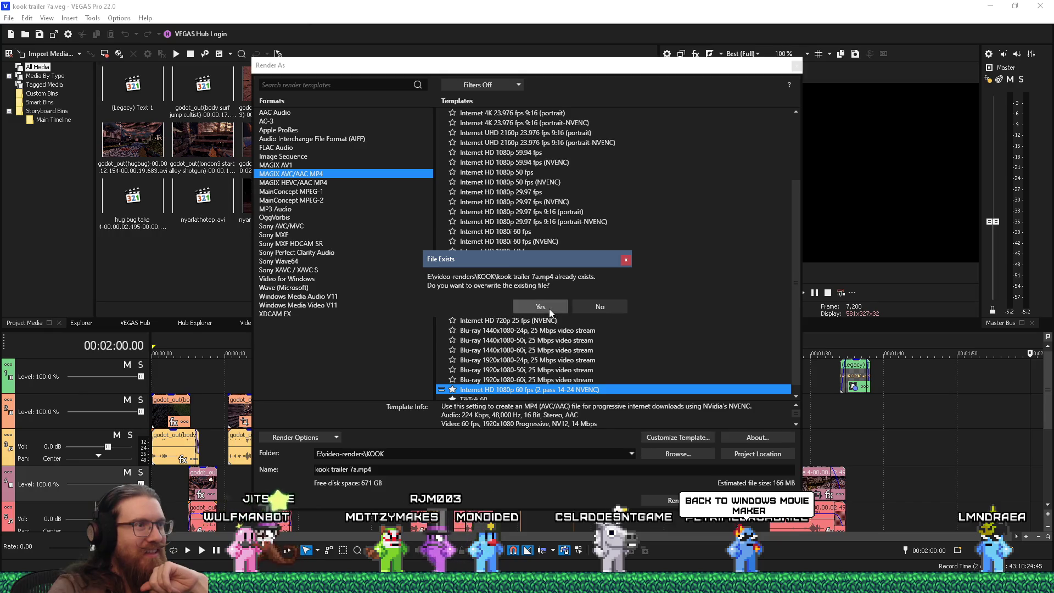
pyautogui.click(549, 308)
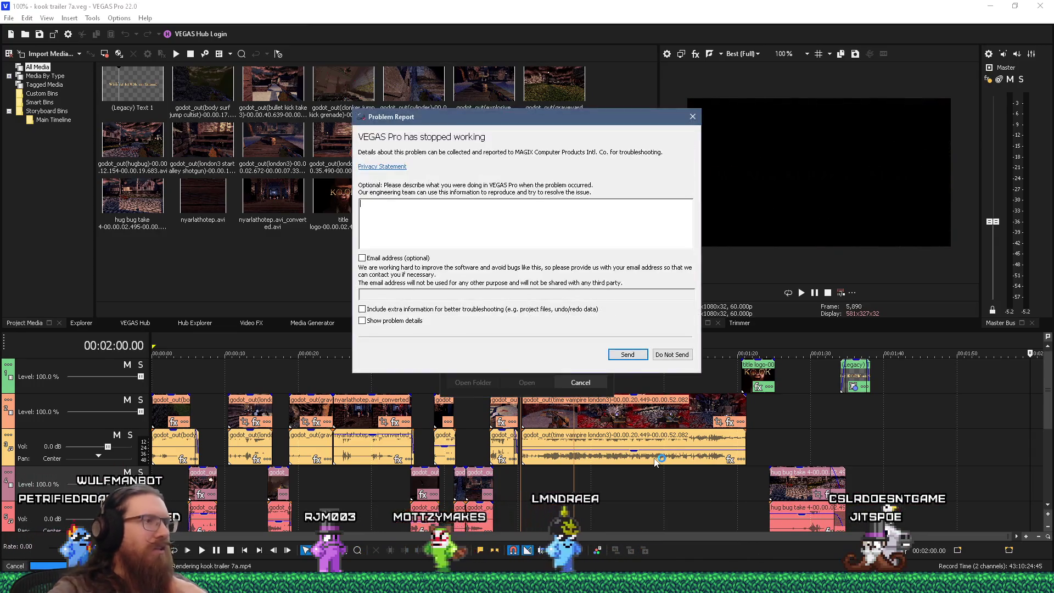
# - Describe the .avi-related memory leak in the problem report and send it
pyautogui.moveTo(574, 117)
pyautogui.mouseDown()
pyautogui.moveTo(355, 185)
pyautogui.moveTo(438, 427)
pyautogui.moveTo(492, 157)
pyautogui.mouseUp()
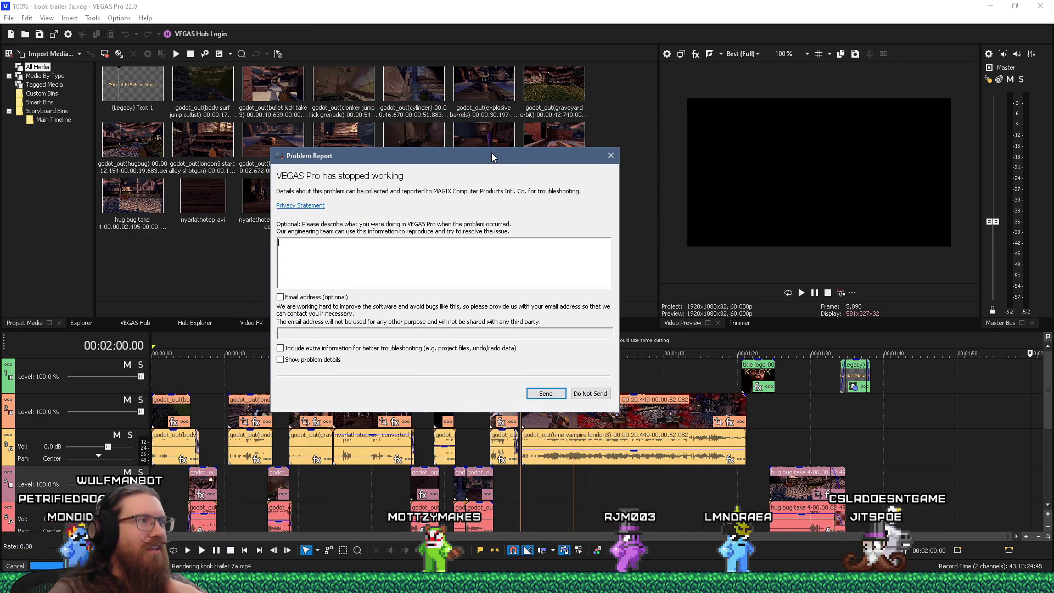
pyautogui.moveTo(529, 159)
pyautogui.mouseDown()
pyautogui.moveTo(446, 177)
pyautogui.moveTo(381, 209)
pyautogui.moveTo(317, 199)
pyautogui.mouseUp()
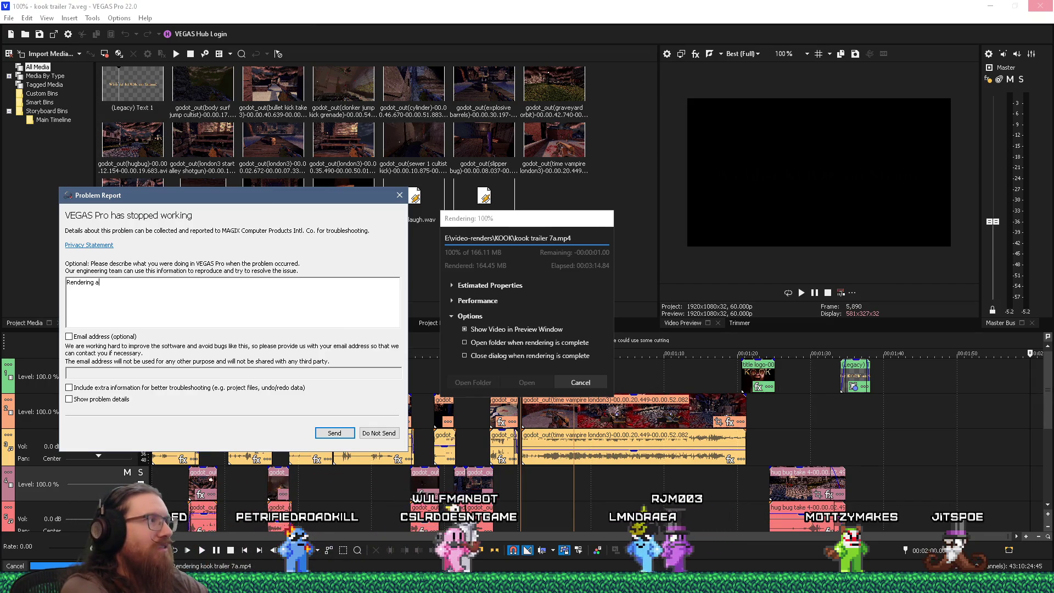
pyautogui.write('viedo with ')
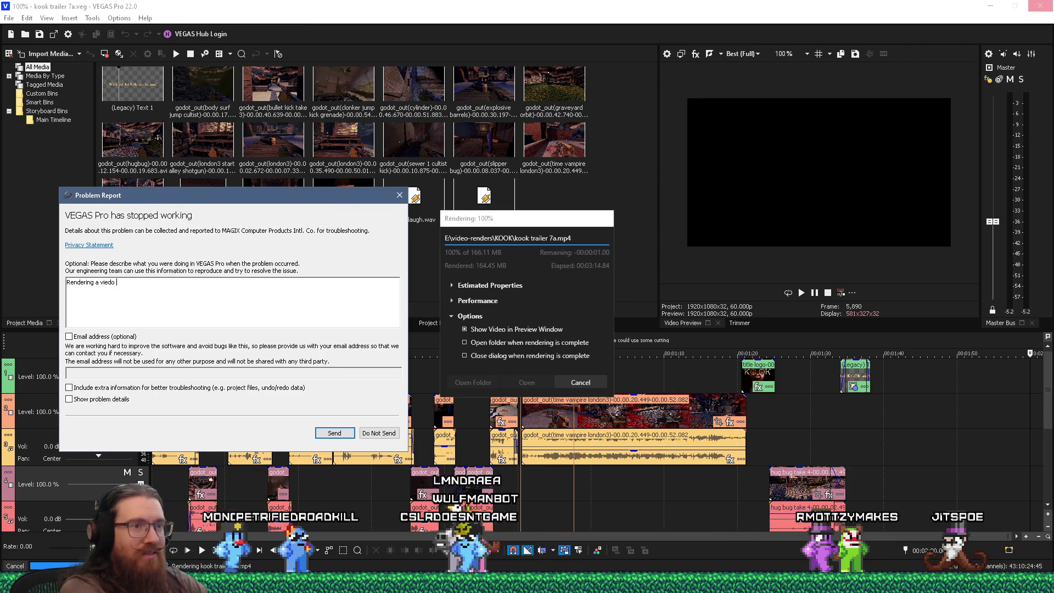
pyautogui.write('.avi')
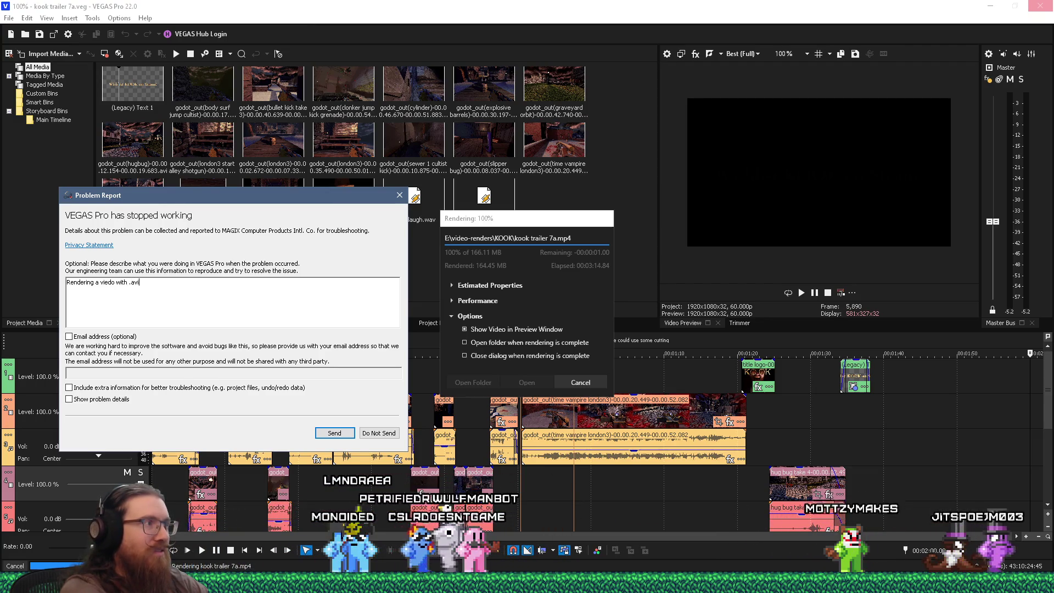
pyautogui.write(' files (avi files (')
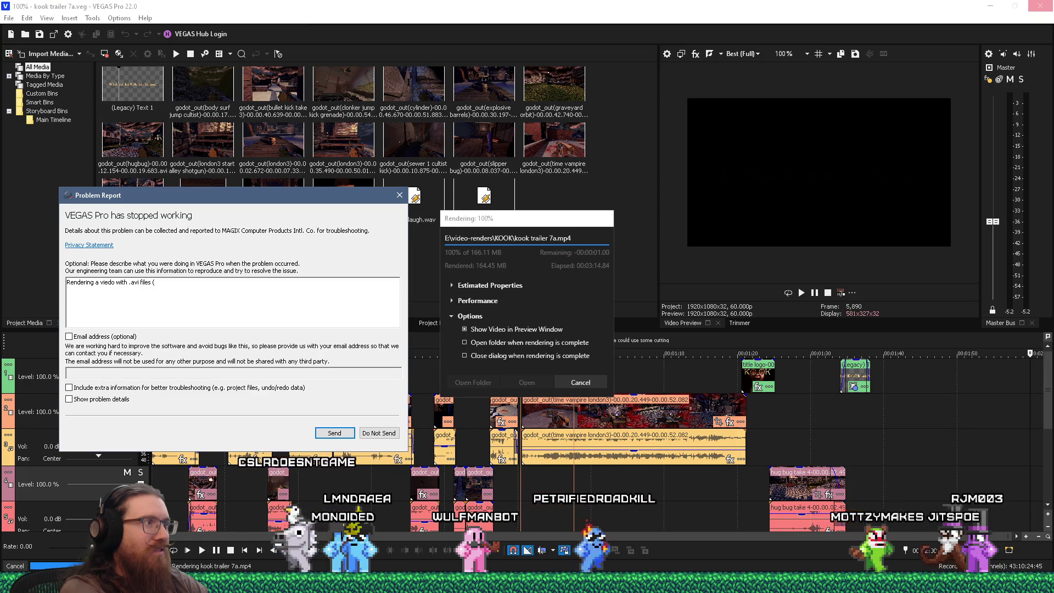
pyautogui.write('seem to haev ah uge')
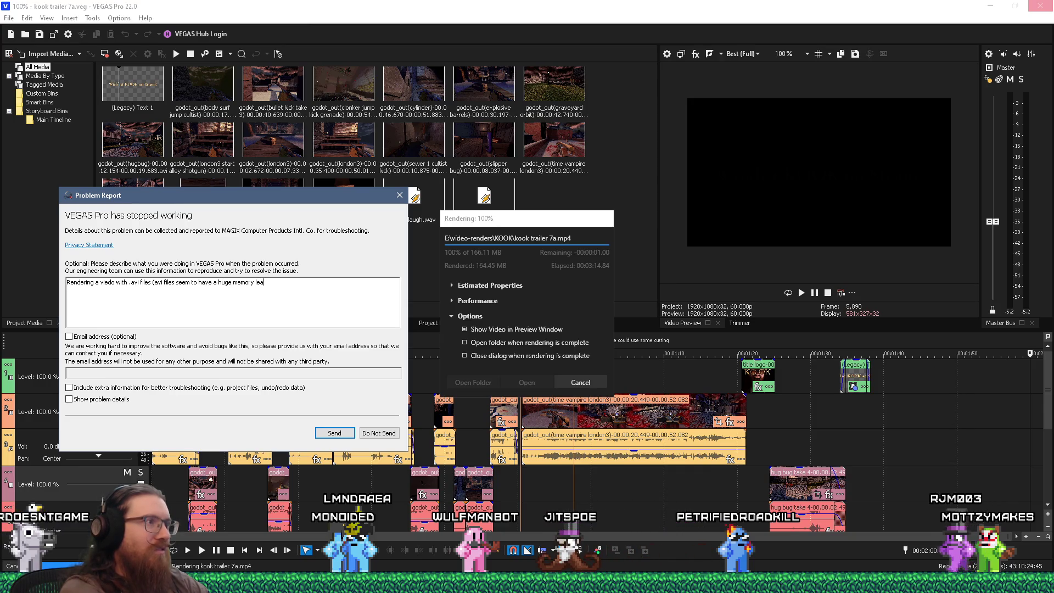
pyautogui.write('ral).')
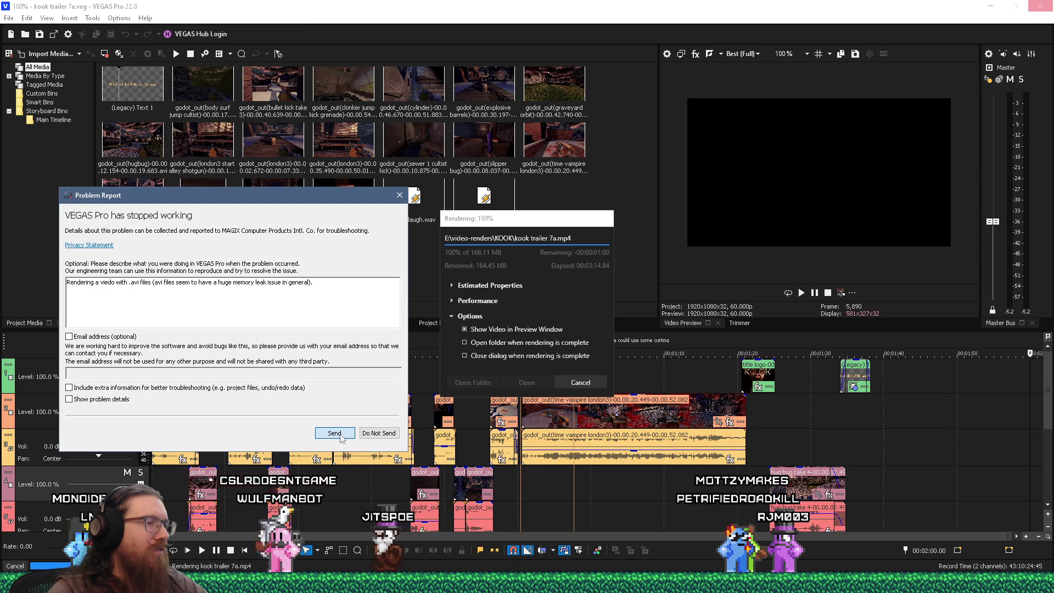
pyautogui.click(340, 434)
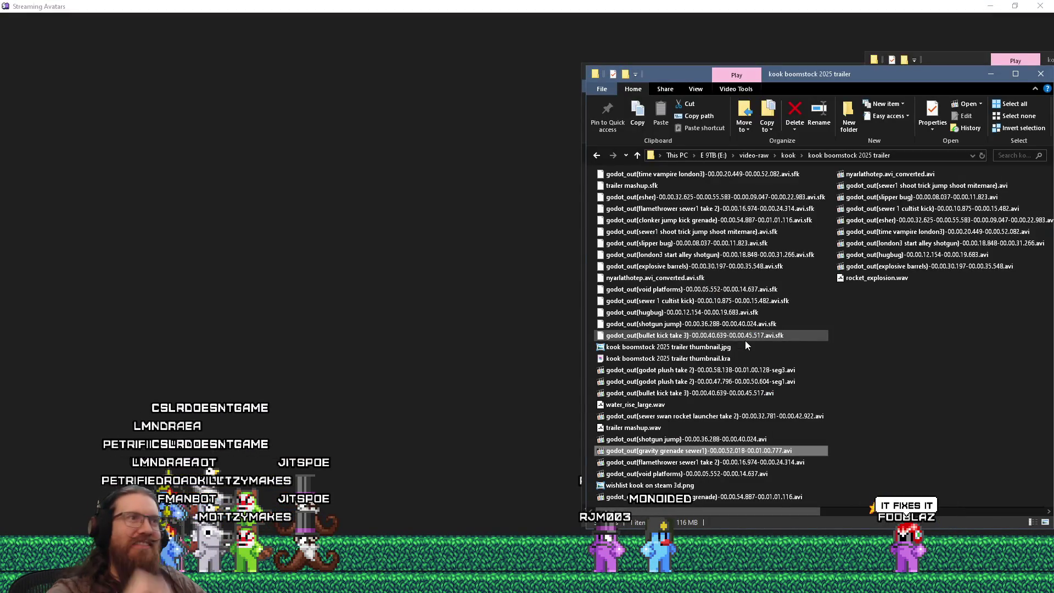
# - Arrange the trailer and kook project Explorer windows side by side and clear the selection
pyautogui.moveTo(677, 77); pyautogui.dragTo(713, 117)
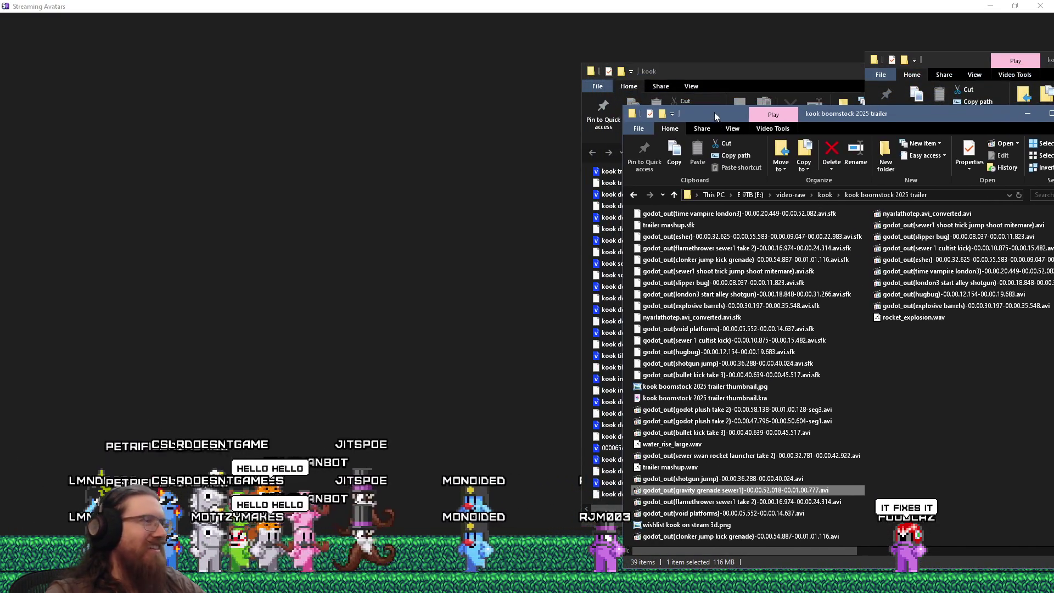
pyautogui.click(960, 62)
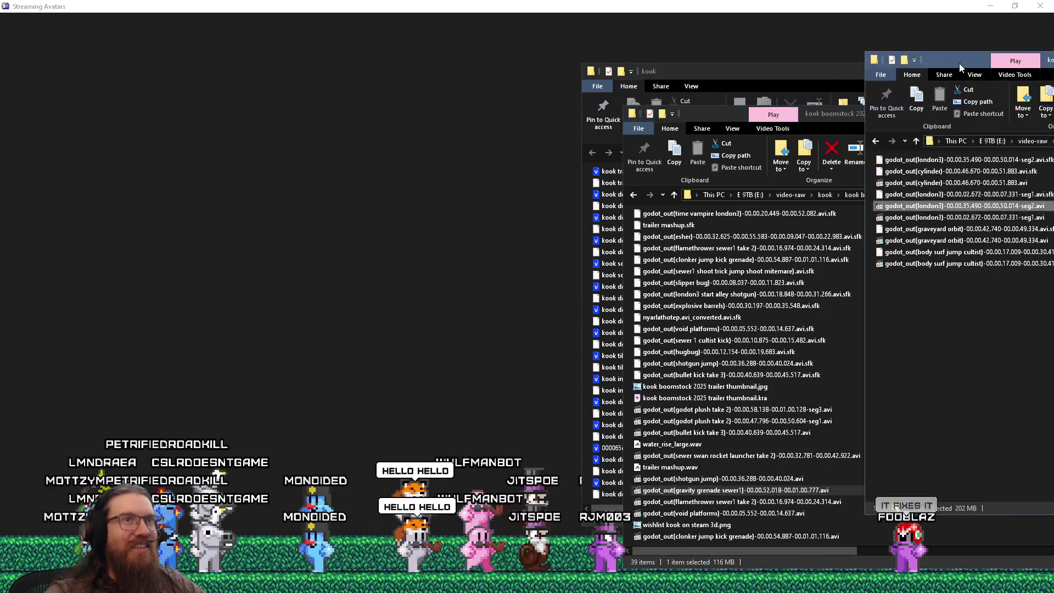
pyautogui.click(763, 74)
pyautogui.moveTo(763, 73)
pyautogui.mouseDown()
pyautogui.moveTo(482, 94)
pyautogui.moveTo(524, 61)
pyautogui.mouseUp()
pyautogui.click(1002, 347)
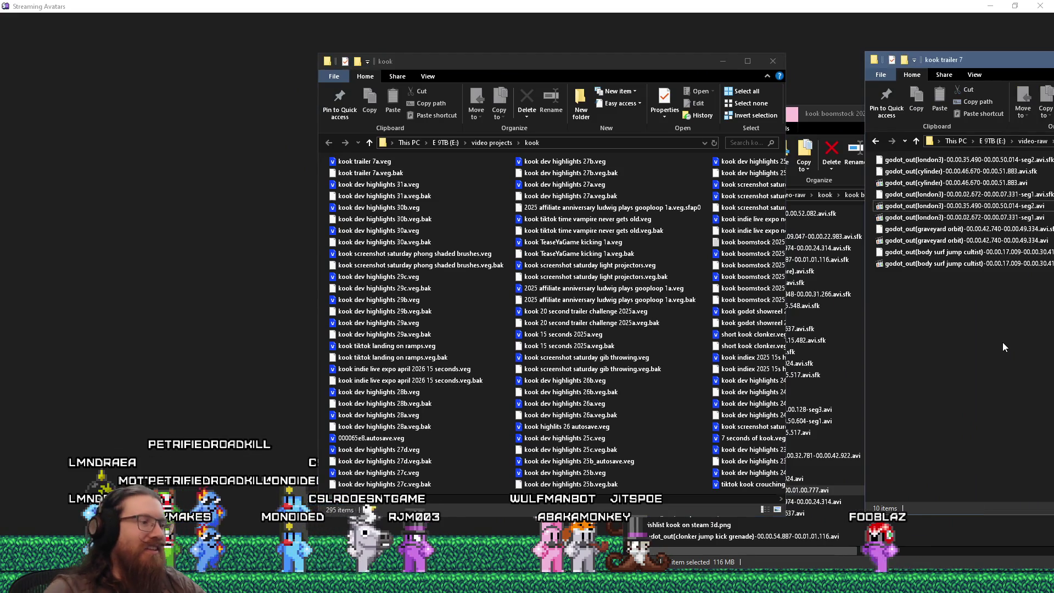
pyautogui.press('super+r')
# - Open the E:\video-renders\kook folder, rename s18ag.tmp to s18ag.tmp.mp4, and try playing it
pyautogui.write('e:\\vid')
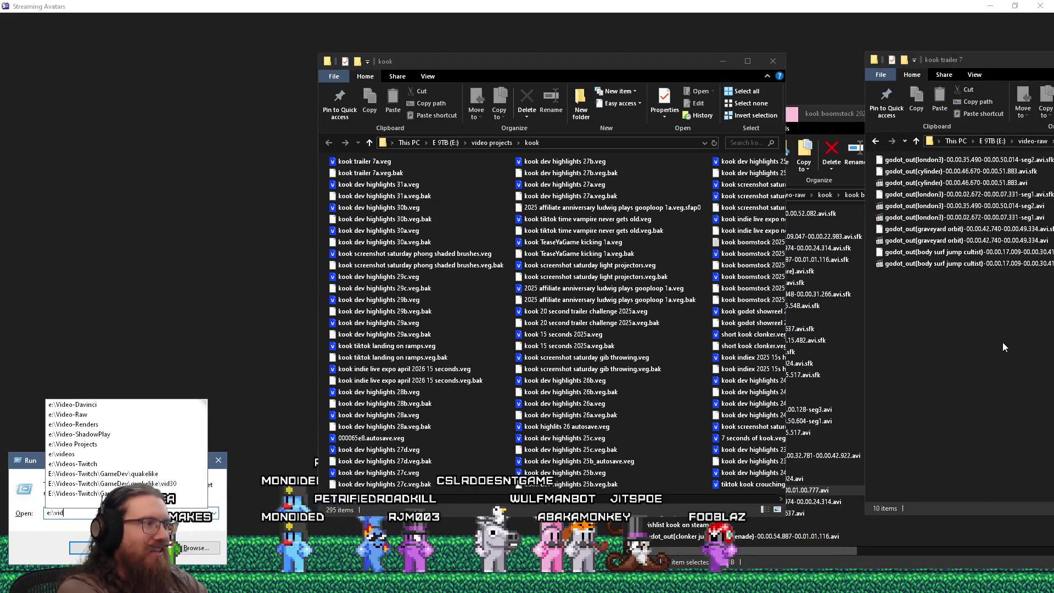
pyautogui.write('-')
pyautogui.write('s\\kook')
pyautogui.press('Return')
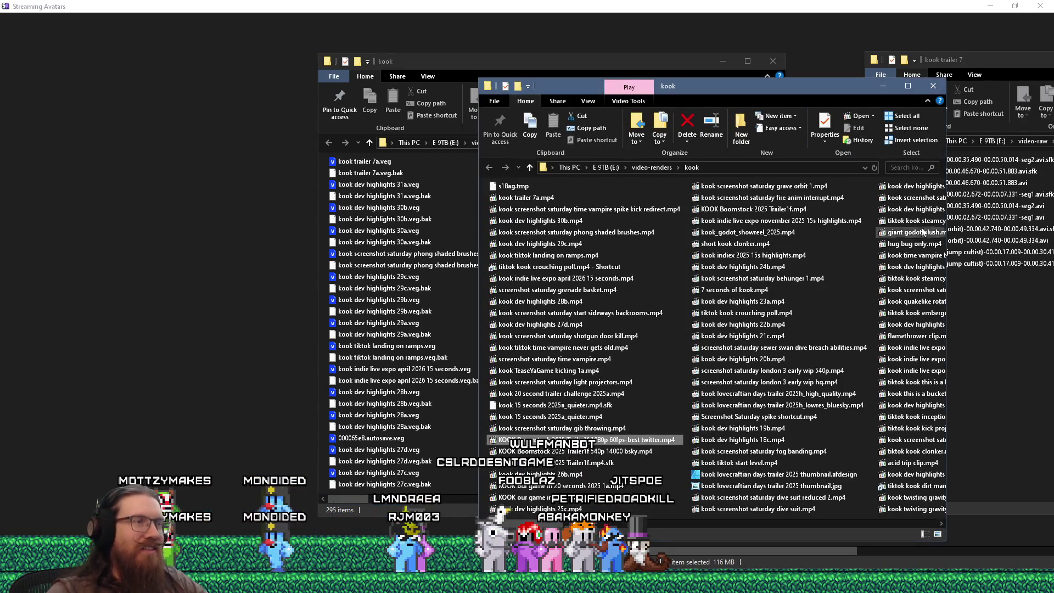
pyautogui.click(516, 202)
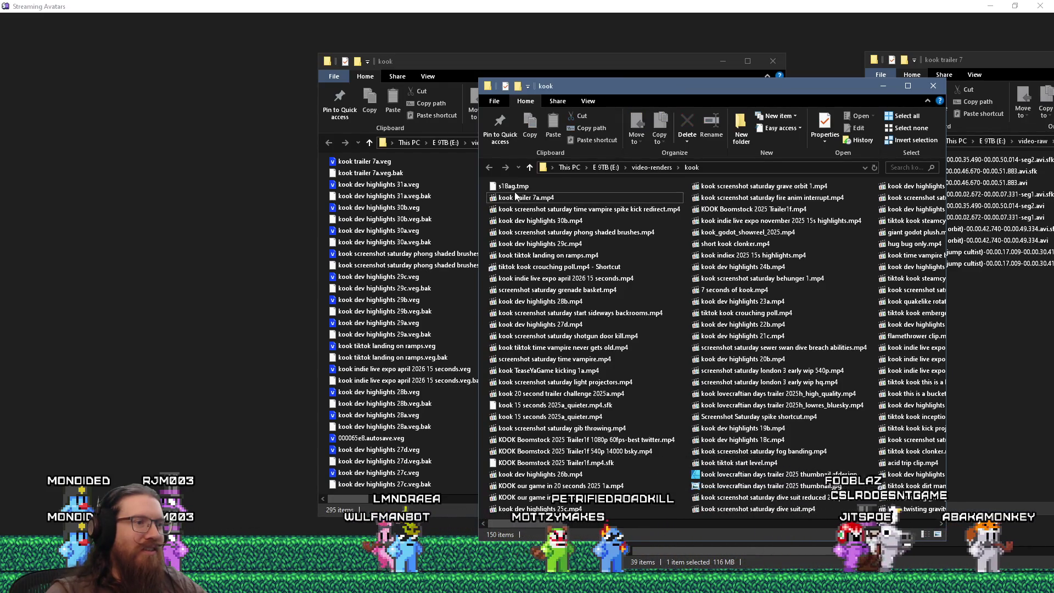
pyautogui.click(517, 187)
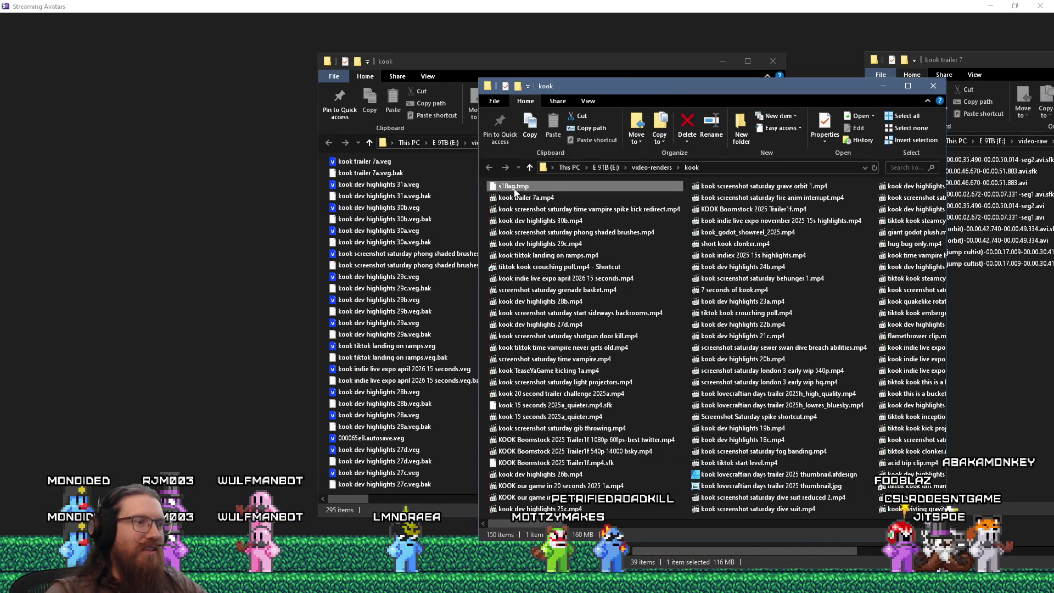
pyautogui.write('.mp4')
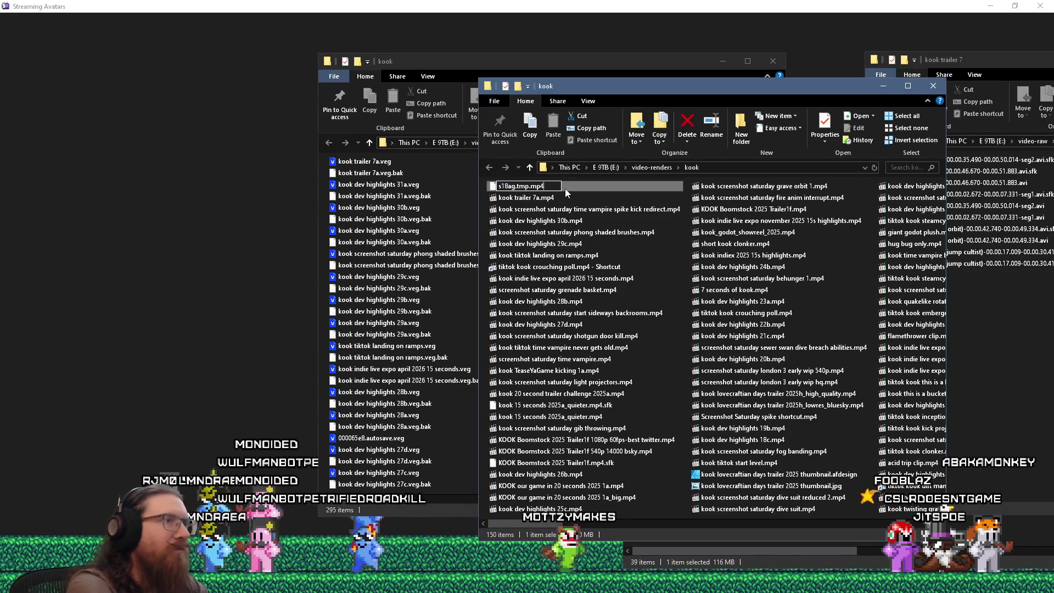
pyautogui.press('Return')
pyautogui.press('Return')
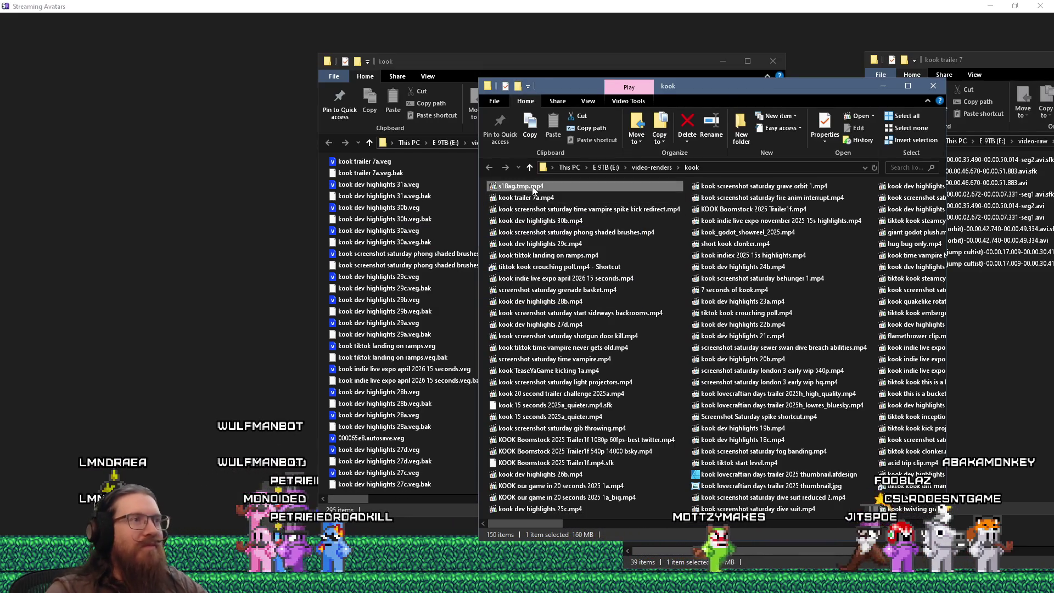
pyautogui.doubleClick(533, 190)
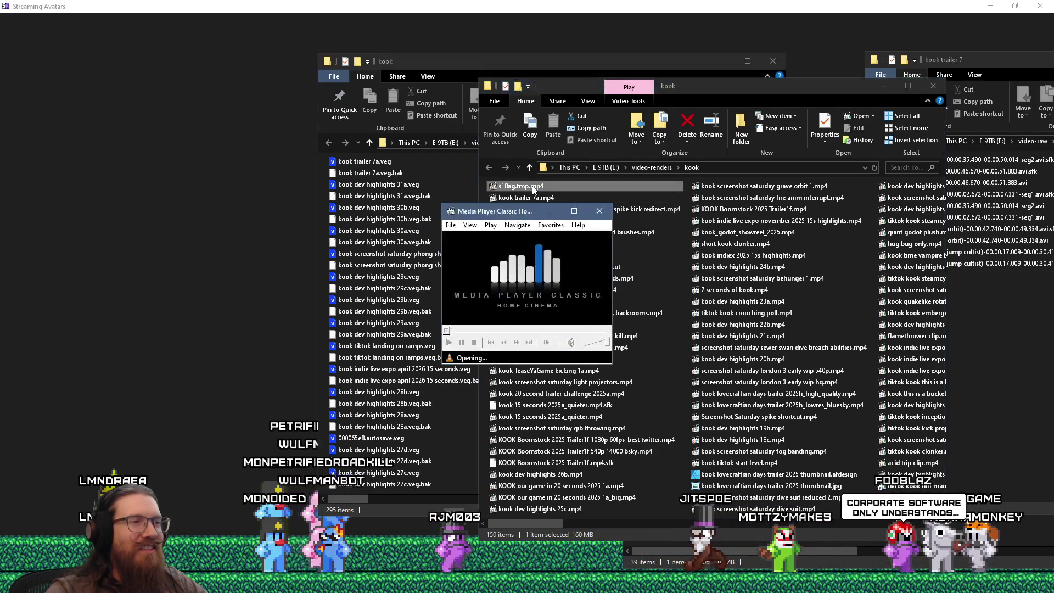
# - Close the player, then delete both s18ag.tmp.mp4 and kook trailer 7a.mp4 from the renders folder
pyautogui.click(600, 211)
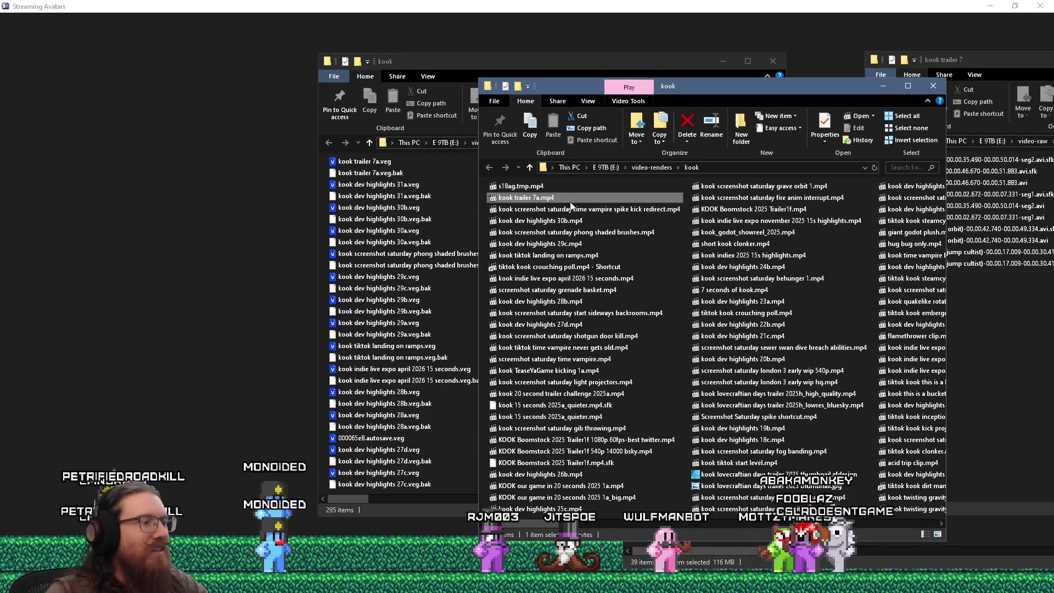
pyautogui.keyDown('ctrl'); pyautogui.click(545, 186); pyautogui.keyUp('ctrl')
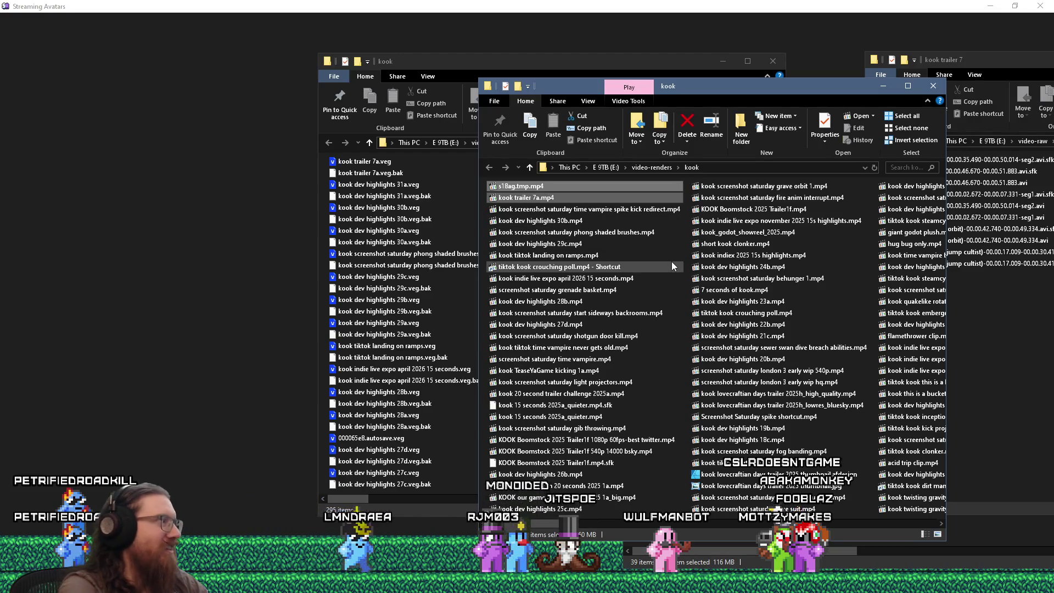
pyautogui.press('Delete')
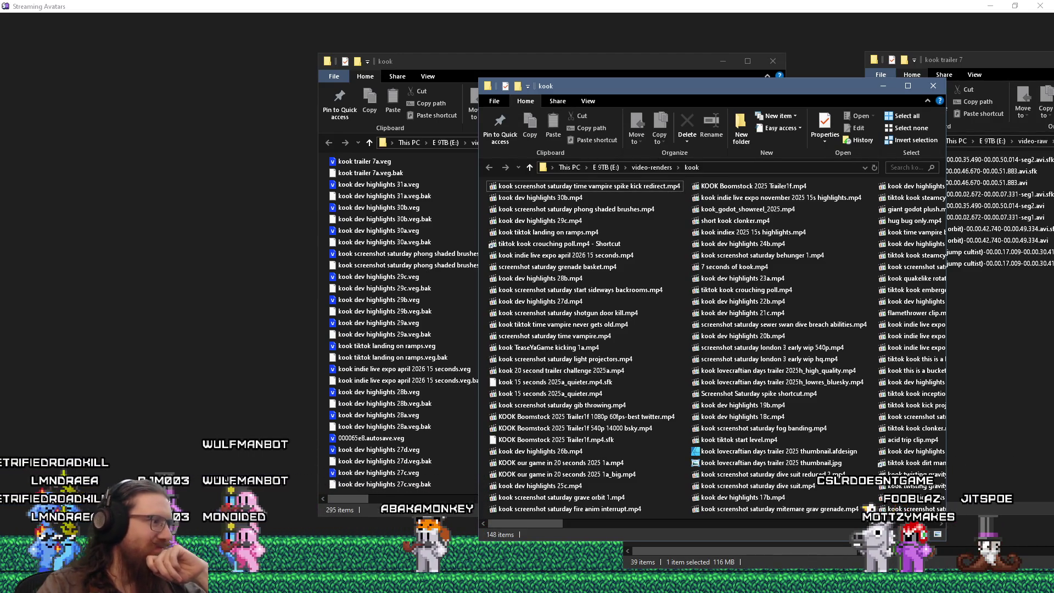
pyautogui.moveTo(527, 583)
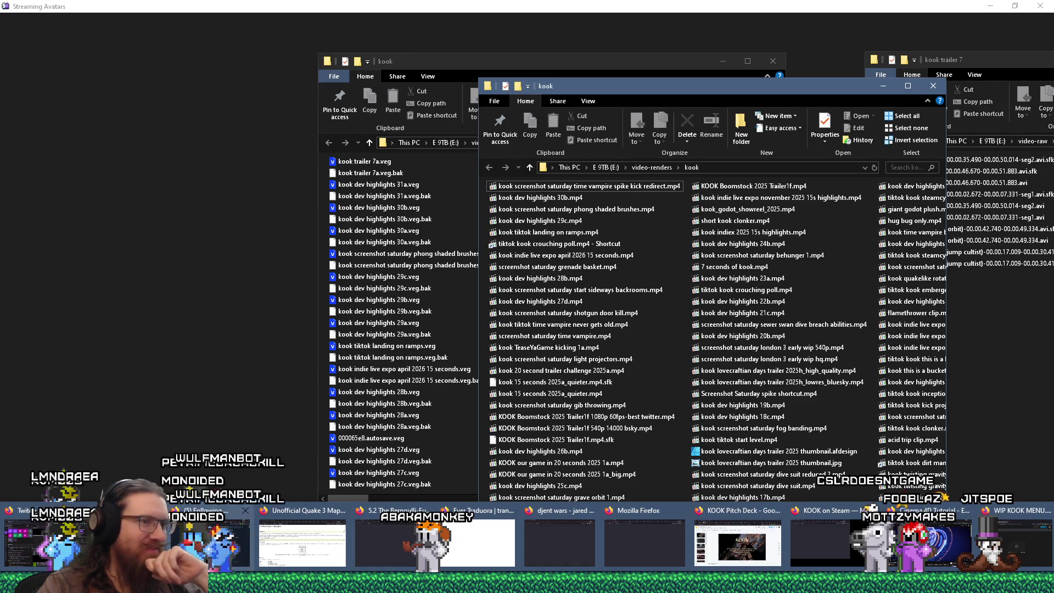
# - Drag the kook renders window up and left, then shift the kook trailer 7 window left
pyautogui.click(53, 451)
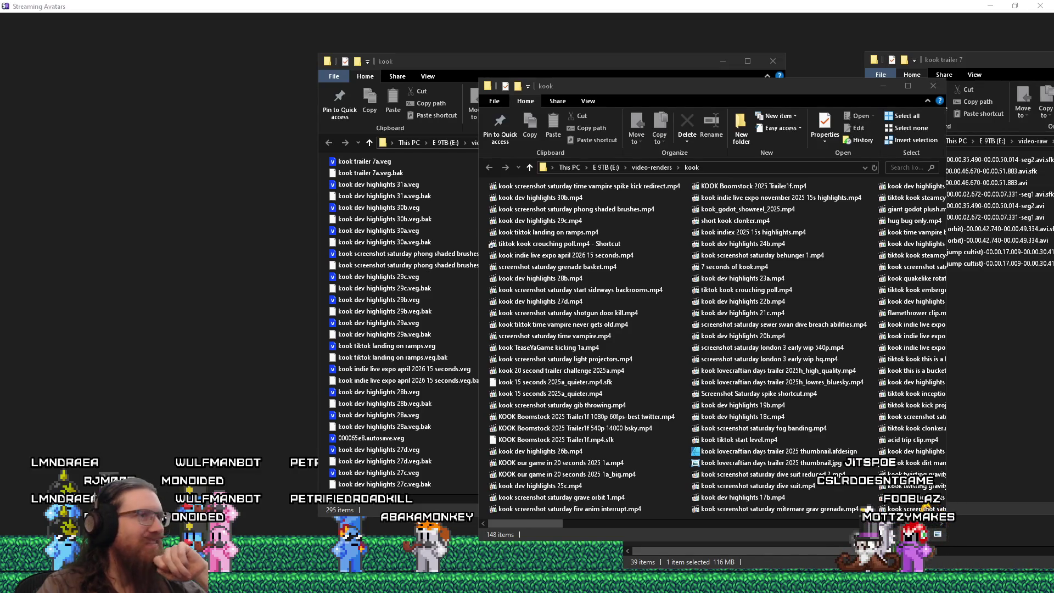
pyautogui.click(724, 88)
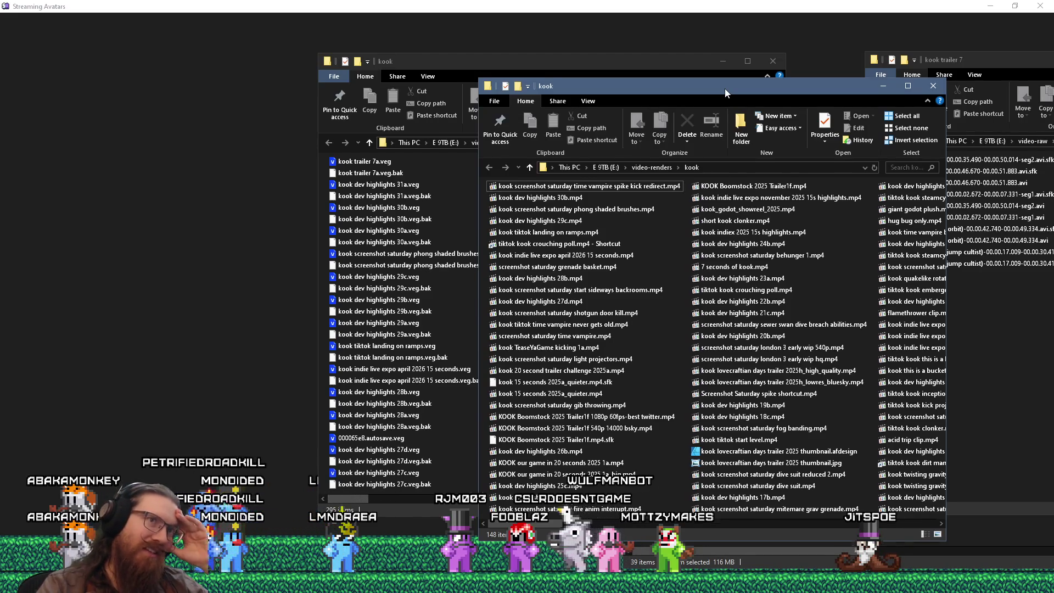
pyautogui.moveTo(725, 88); pyautogui.dragTo(612, 94)
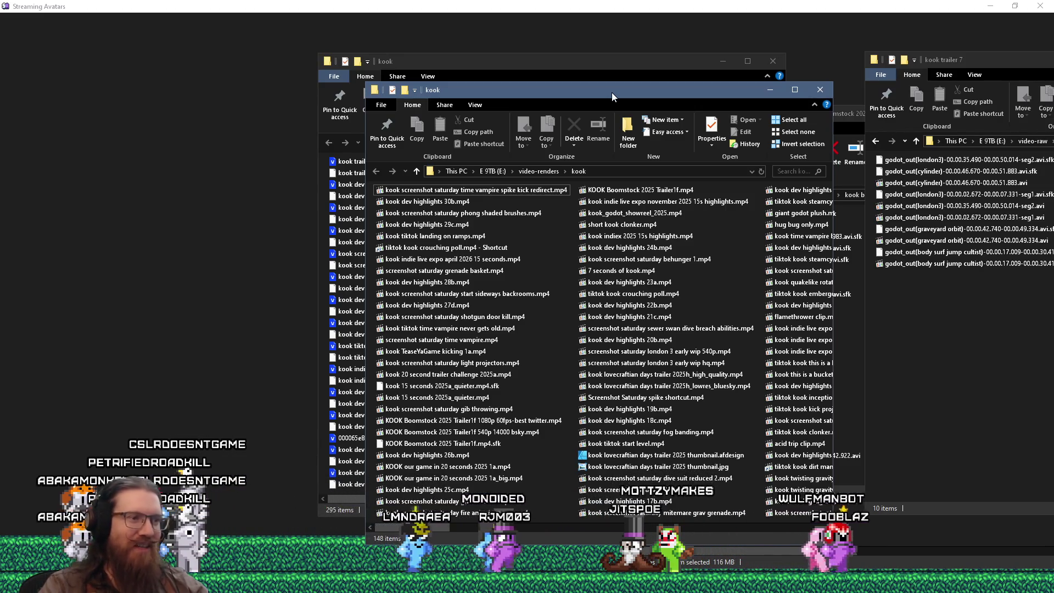
pyautogui.moveTo(612, 92); pyautogui.dragTo(677, 85)
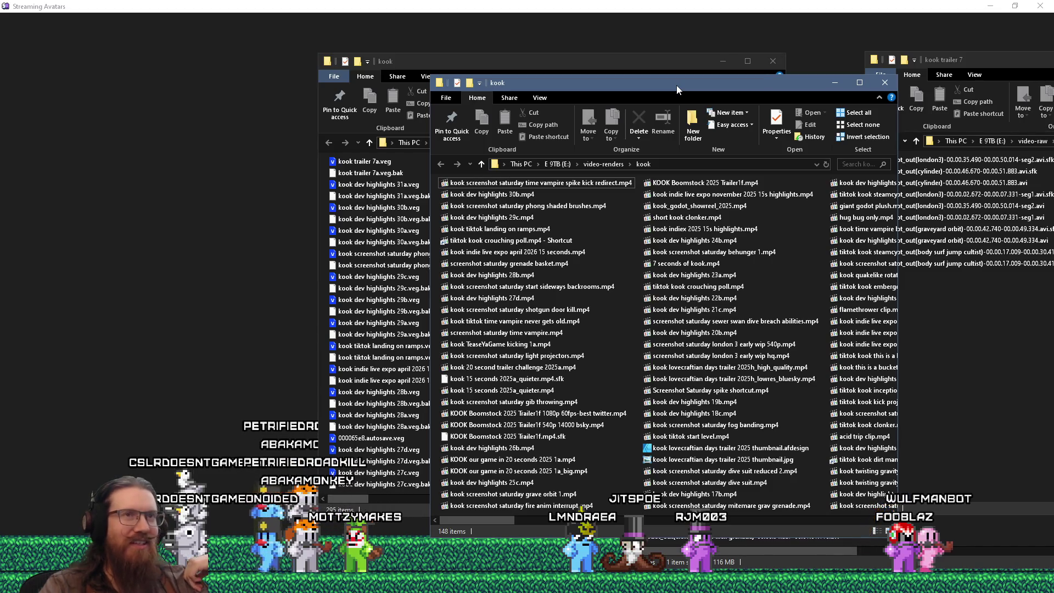
pyautogui.moveTo(676, 84); pyautogui.dragTo(677, 77)
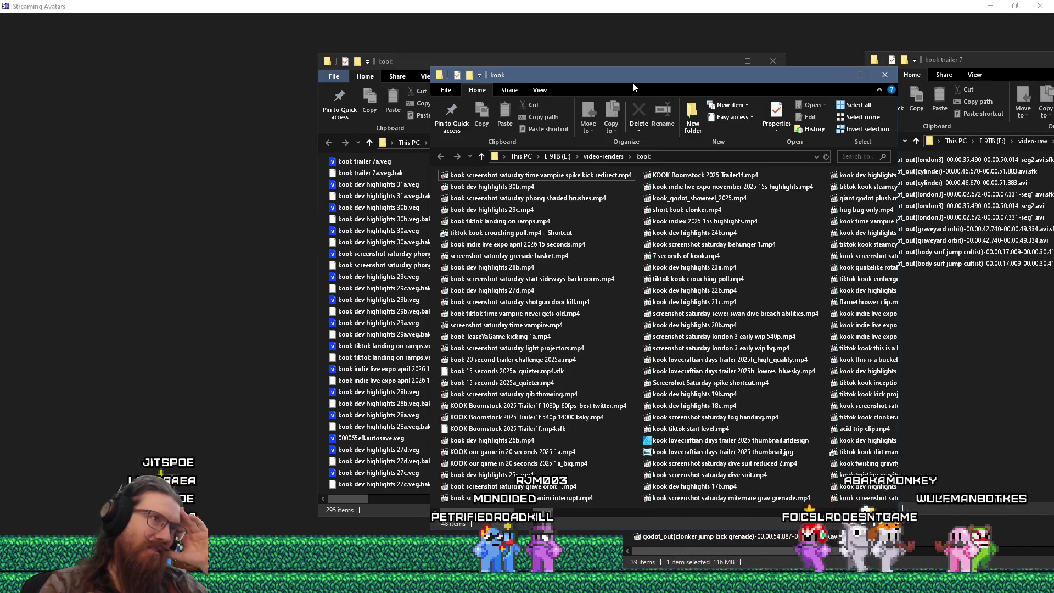
pyautogui.moveTo(633, 84)
pyautogui.mouseDown()
pyautogui.moveTo(631, 95)
pyautogui.moveTo(632, 86)
pyautogui.mouseUp()
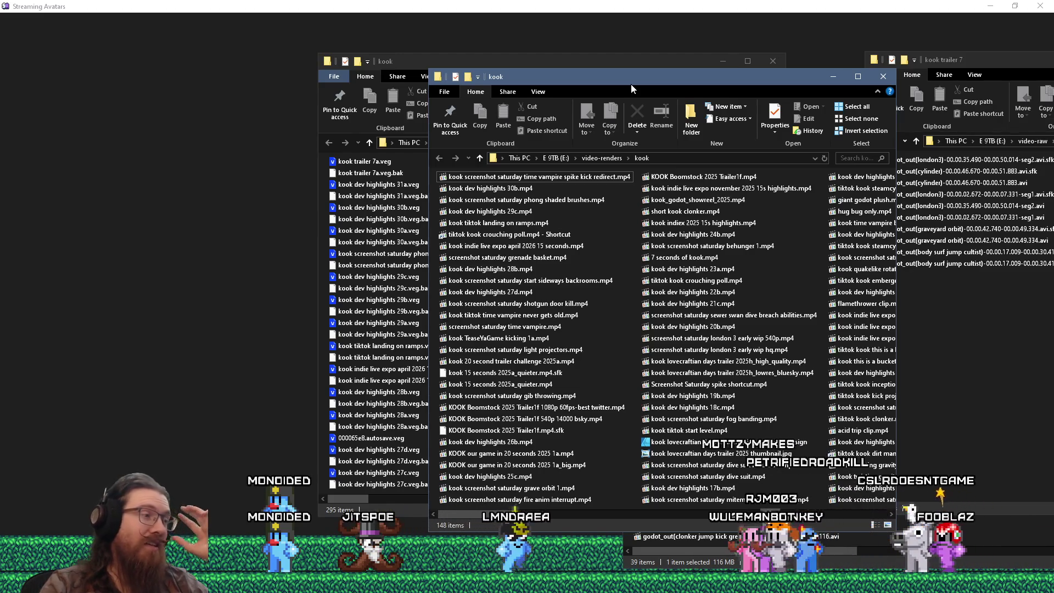
pyautogui.moveTo(631, 84); pyautogui.dragTo(533, 73)
pyautogui.click(910, 65)
pyautogui.moveTo(910, 65); pyautogui.dragTo(569, 44)
# - Check the kook boomstock 2025 trailer folder's full path and nudge its window right
pyautogui.click(1026, 363)
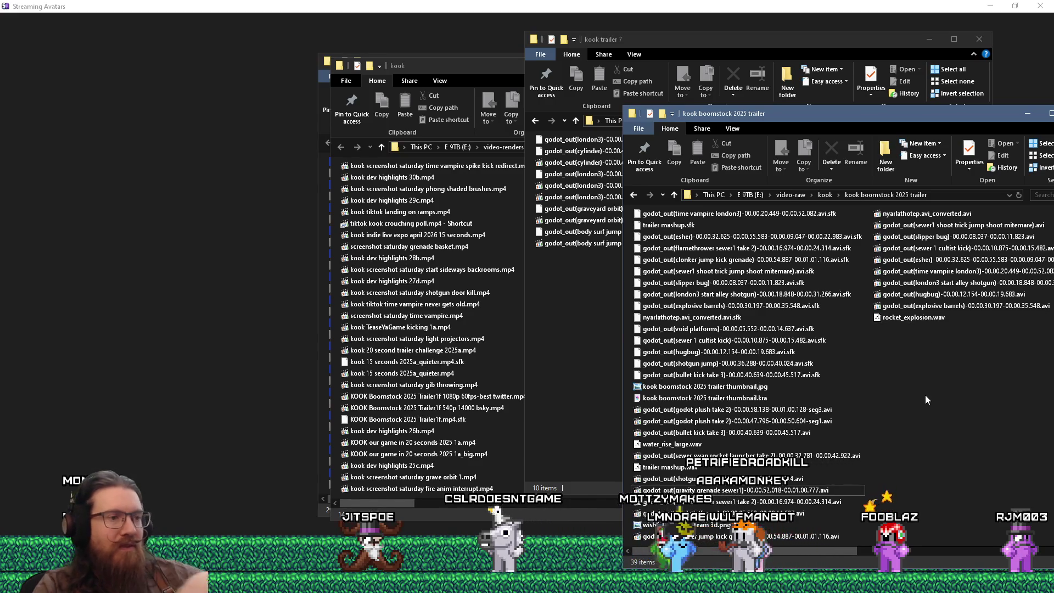
pyautogui.click(945, 190)
pyautogui.click(968, 390)
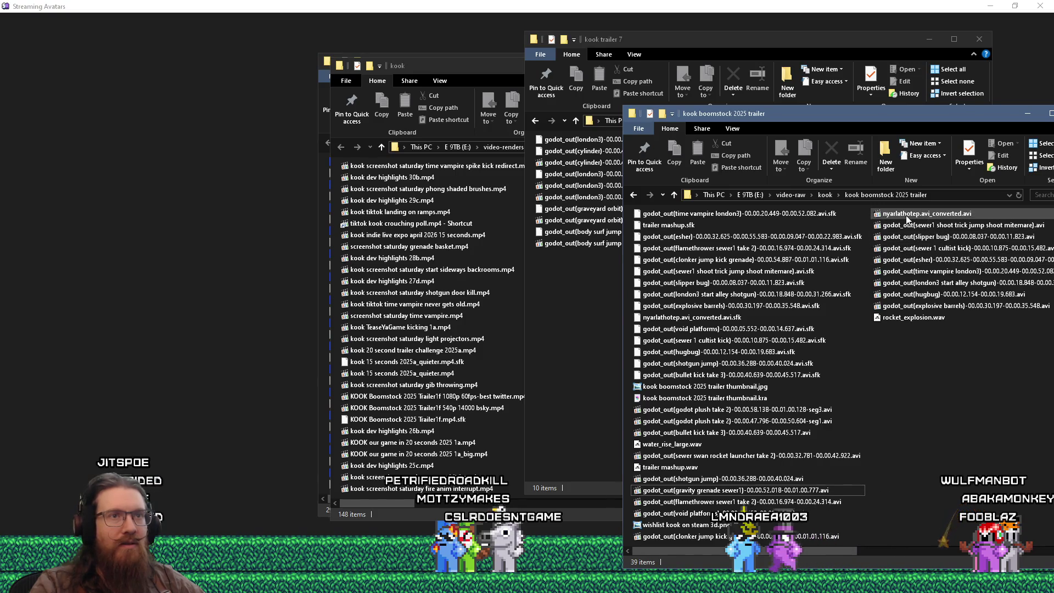
pyautogui.moveTo(907, 219)
pyautogui.moveTo(881, 118); pyautogui.dragTo(912, 111)
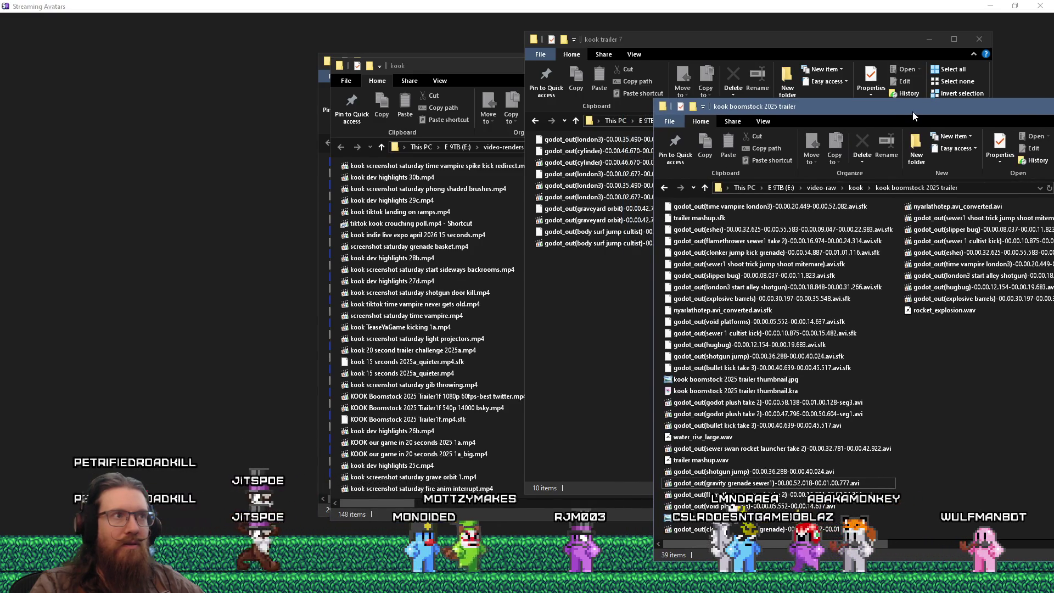
# - In the kook trailer 7 folder, enter cmd in the address bar to open Command Prompt there
pyautogui.click(616, 342)
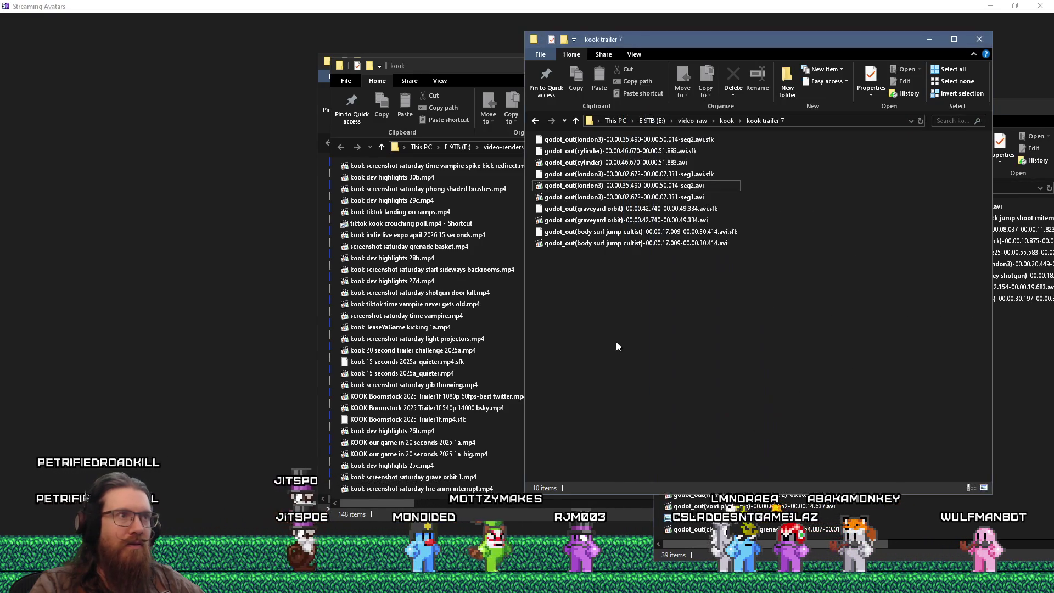
pyautogui.click(680, 246)
pyautogui.click(952, 118)
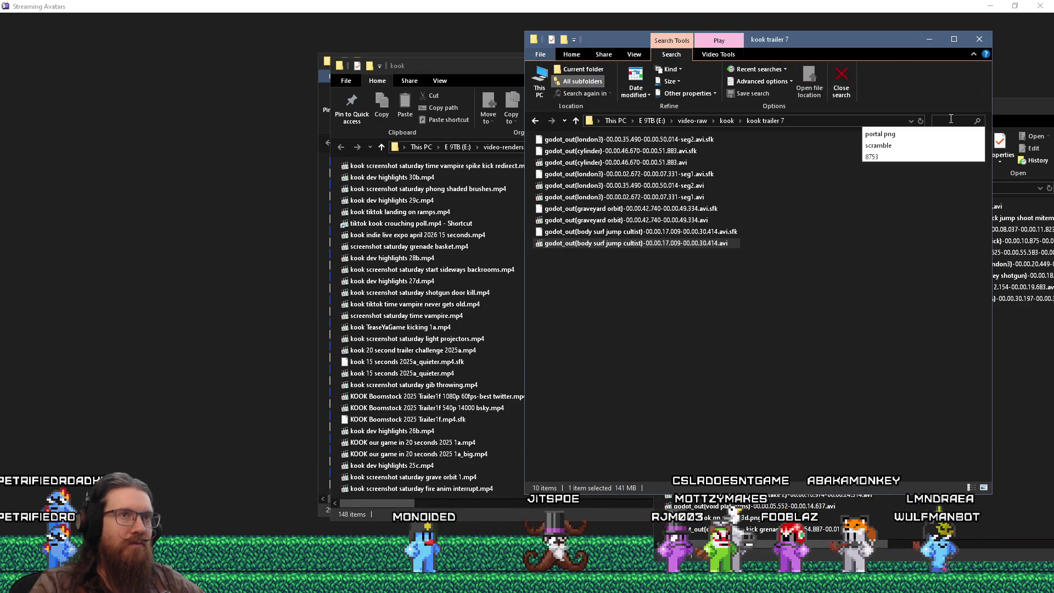
pyautogui.click(849, 121)
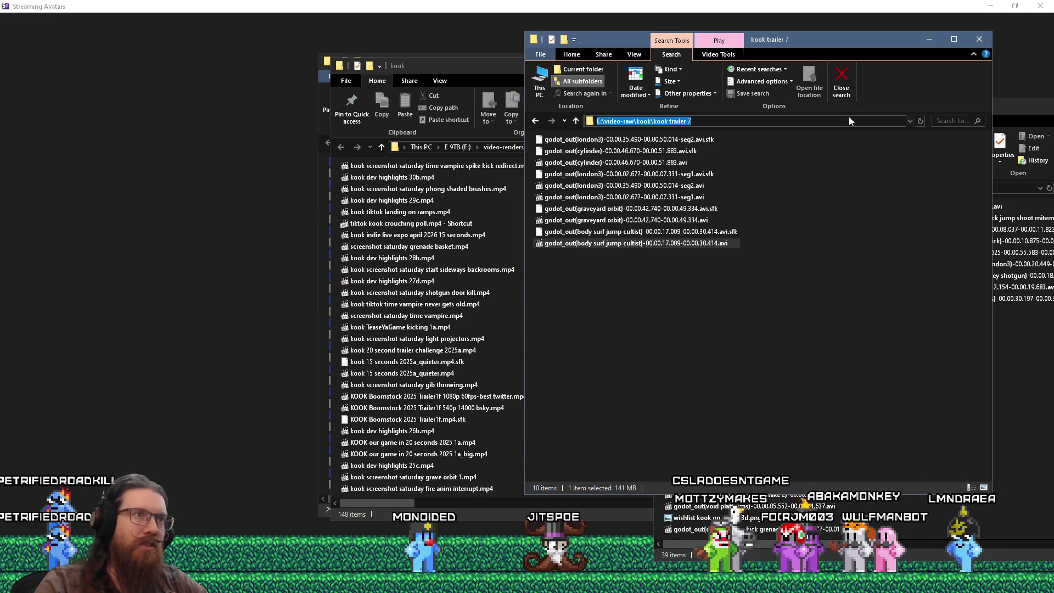
pyautogui.write('md')
pyautogui.press('Return')
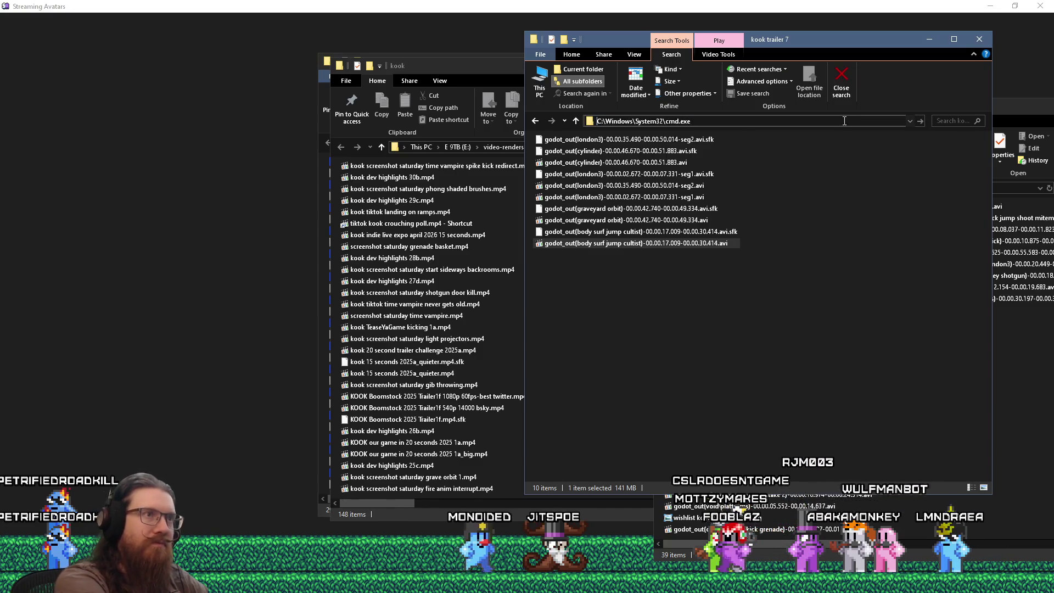
# - Move the Command Prompt window lower and run ffmpeg to check it is installed
pyautogui.moveTo(489, 116)
pyautogui.mouseDown()
pyautogui.moveTo(518, 250)
pyautogui.moveTo(554, 276)
pyautogui.mouseUp()
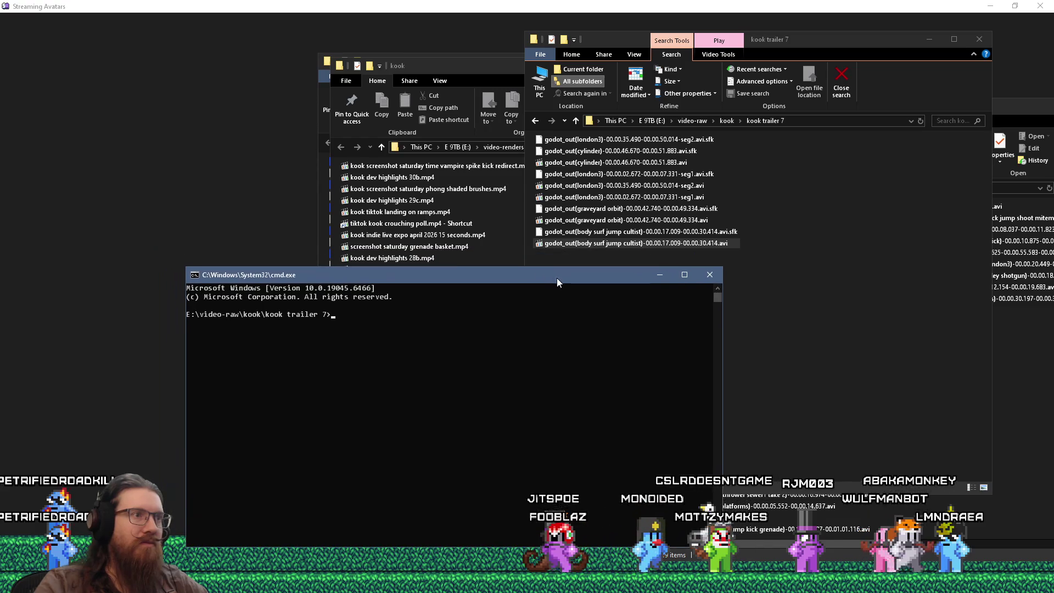
pyautogui.write('ffmpeg -')
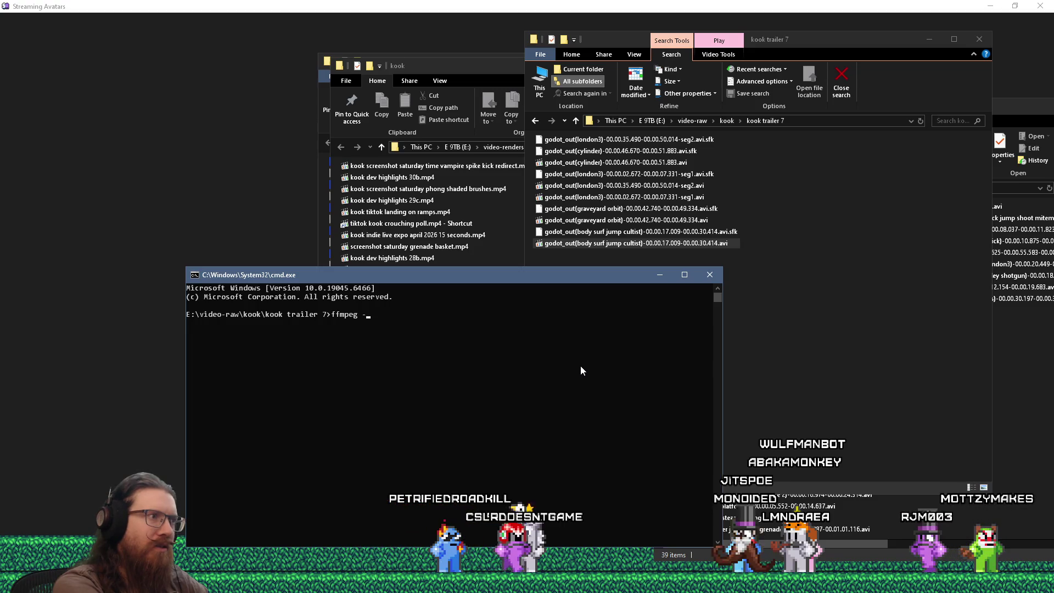
pyautogui.write('c:copy')
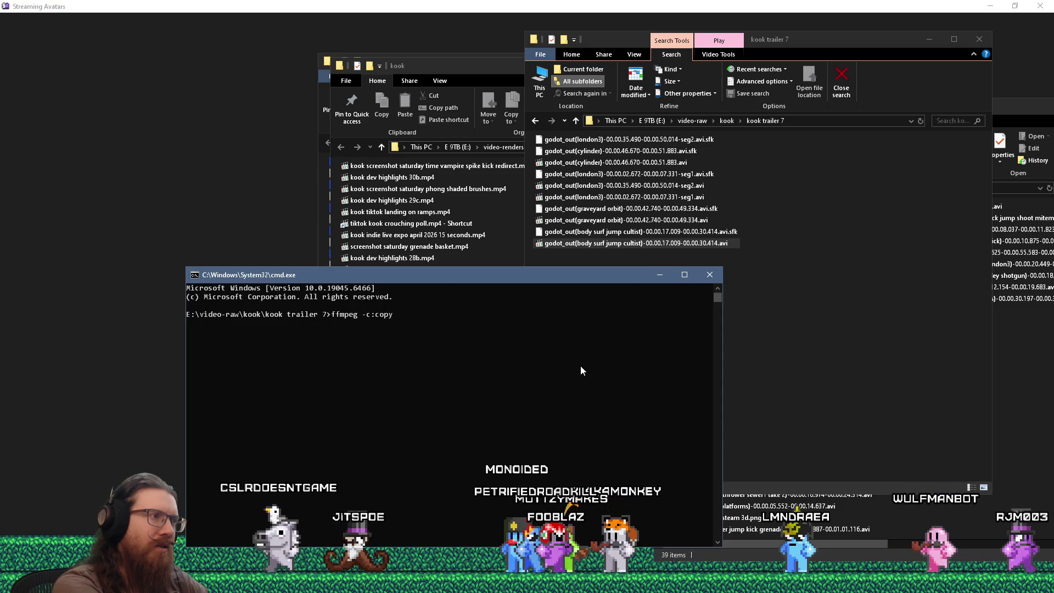
pyautogui.press('BackSpace')
pyautogui.press('BackSpace')
pyautogui.press('BackSpace')
pyautogui.press('BackSpace')
pyautogui.press('Return')
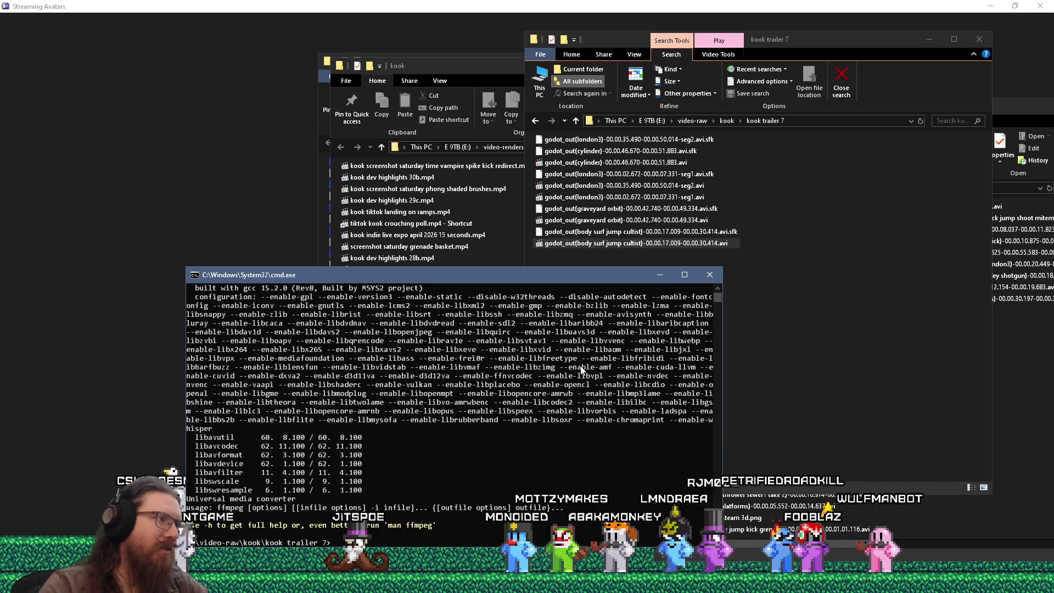
# - Review the ffmpeg version 8.0 output and begin an ffmpeg -i command for the Godot_out clip
pyautogui.scroll(2, 423, 397)
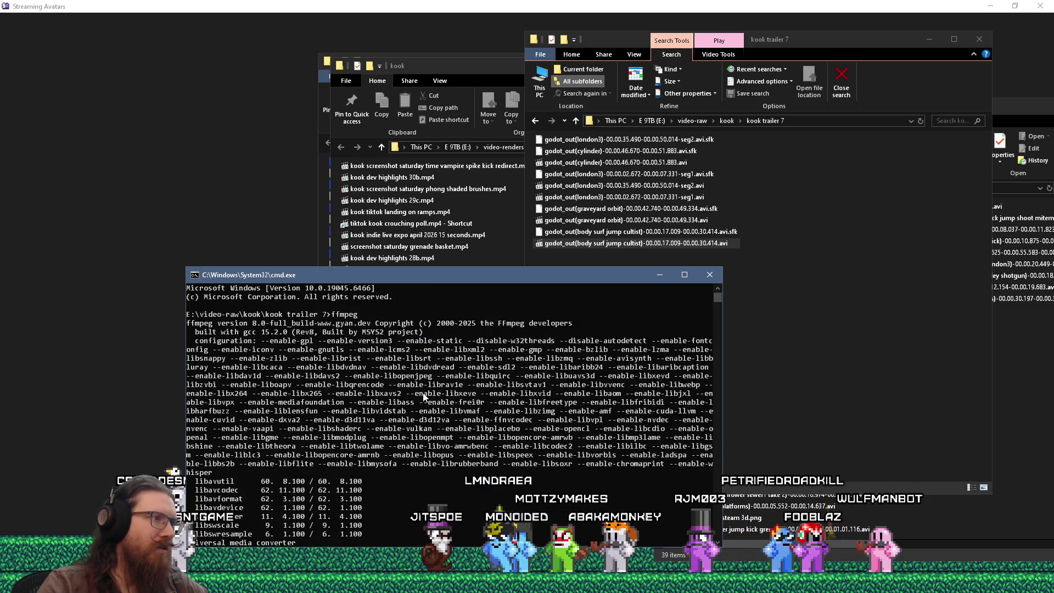
pyautogui.scroll(-3, 423, 397)
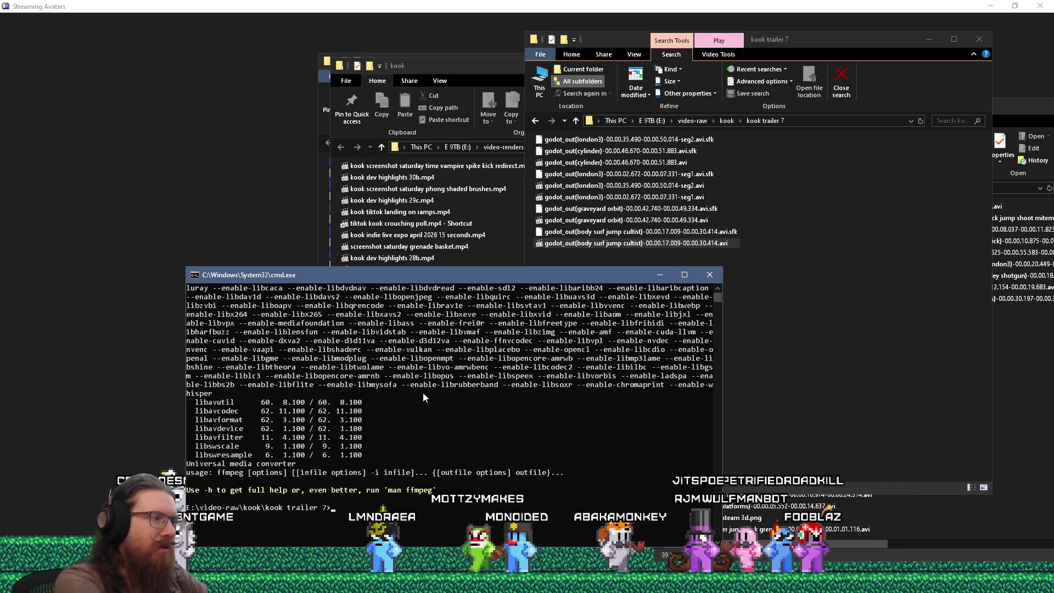
pyautogui.write('ffmpeg ')
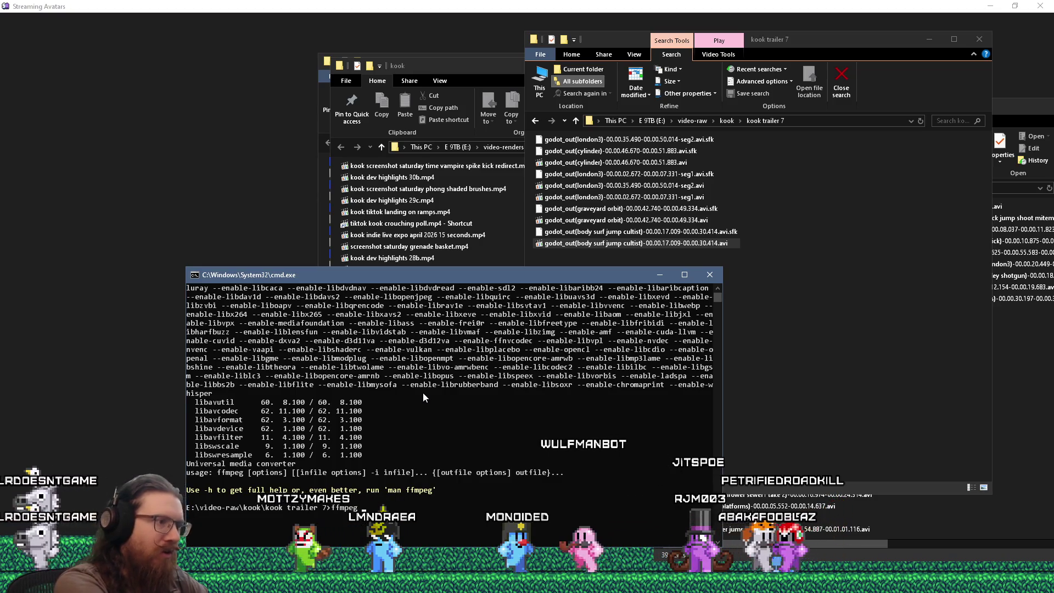
pyautogui.write('-i')
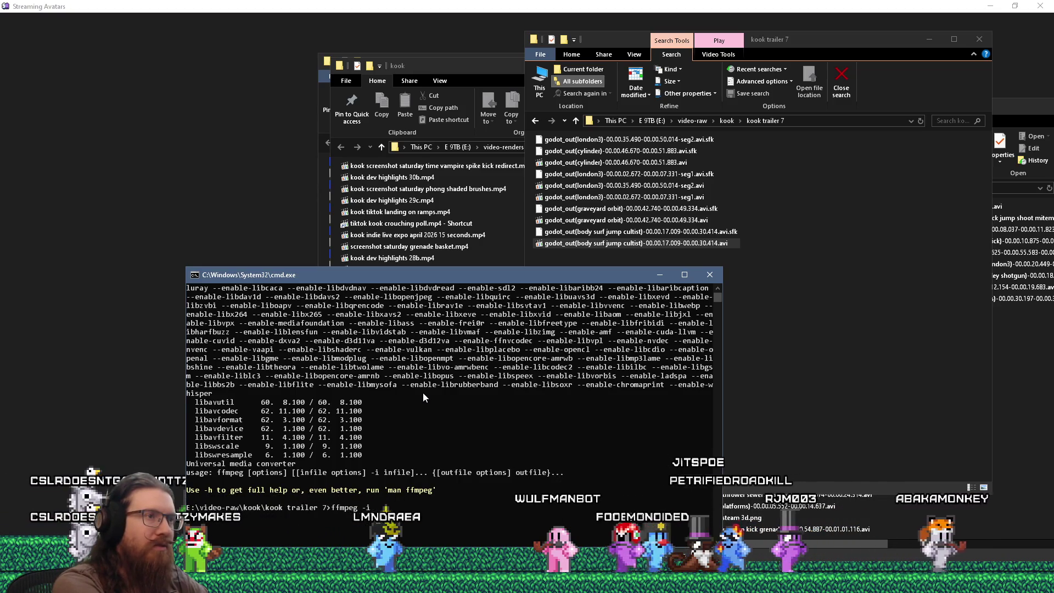
pyautogui.write(' G')
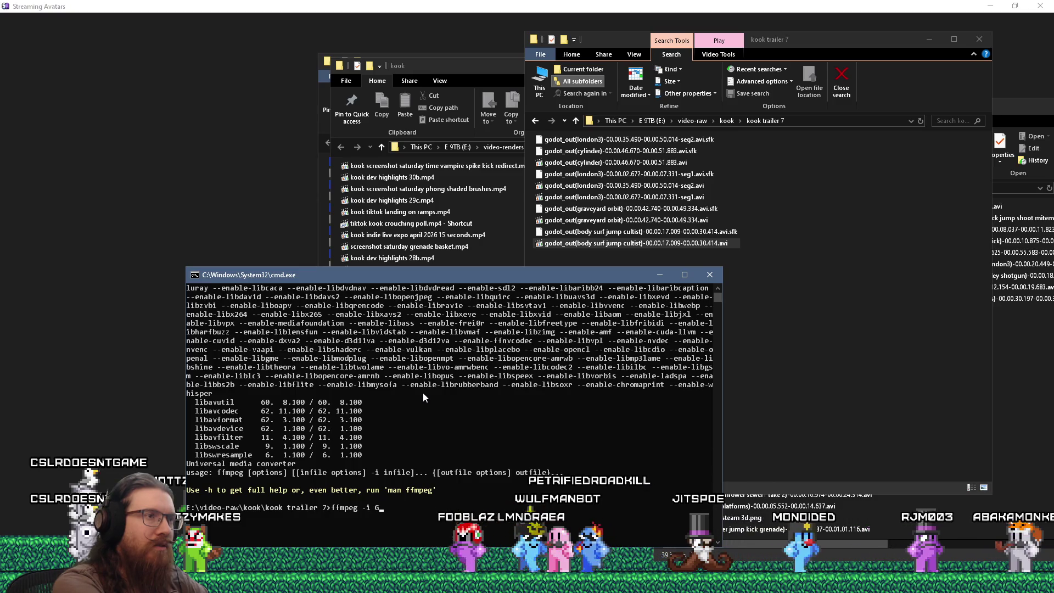
pyautogui.write('odot_oout(B')
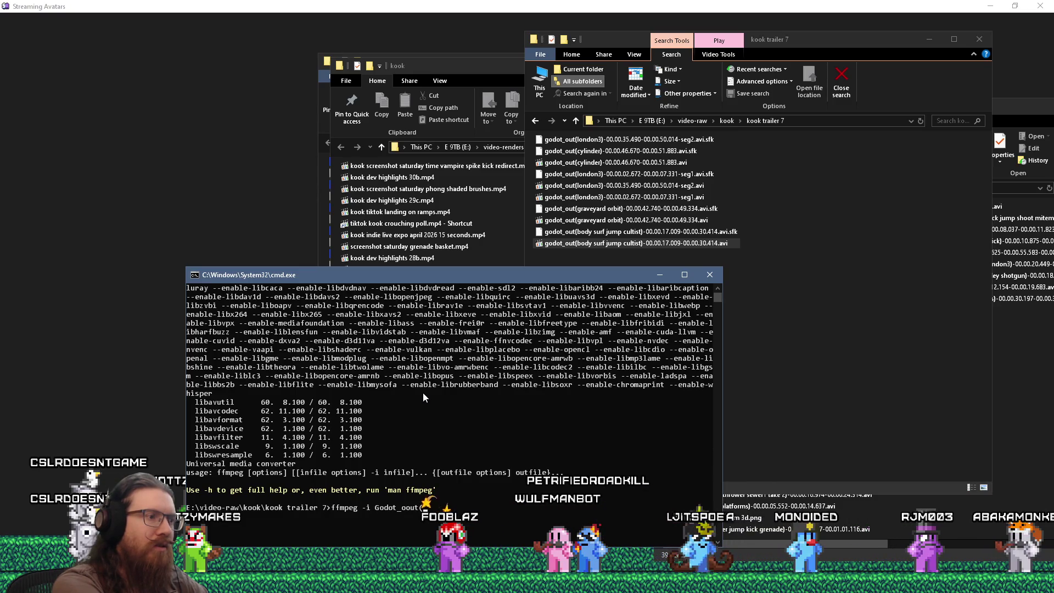
# - Enter ffmpeg -i with the tab-completed "godot_out(body surf jump cultist)" AVI name and -c:copy, and run it
pyautogui.press('BackSpace')
pyautogui.press('BackSpace')
pyautogui.press('BackSpace')
pyautogui.write('ut_')
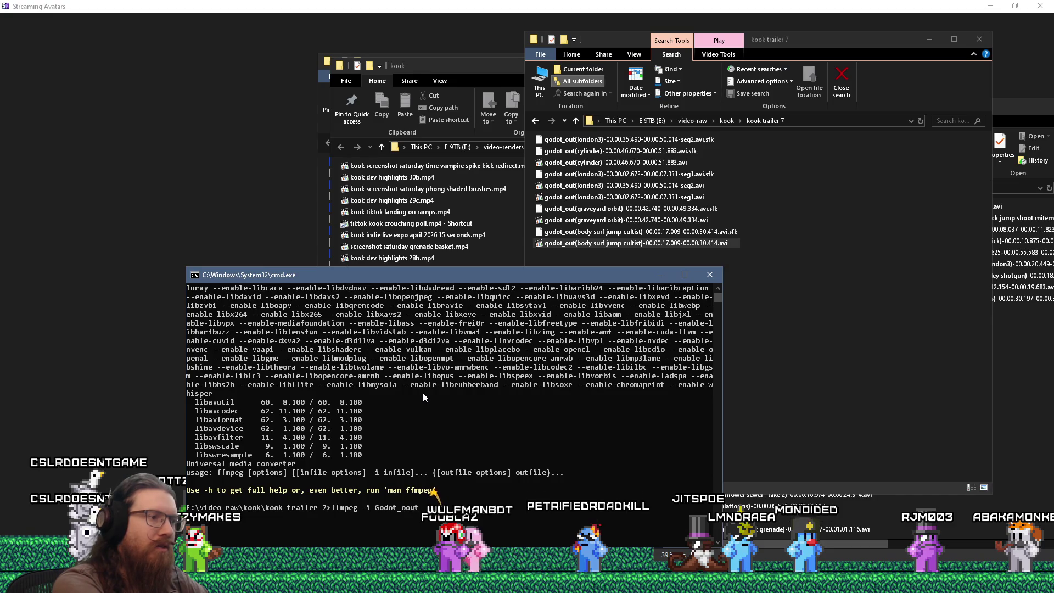
pyautogui.press('BackSpace')
pyautogui.write('(bod')
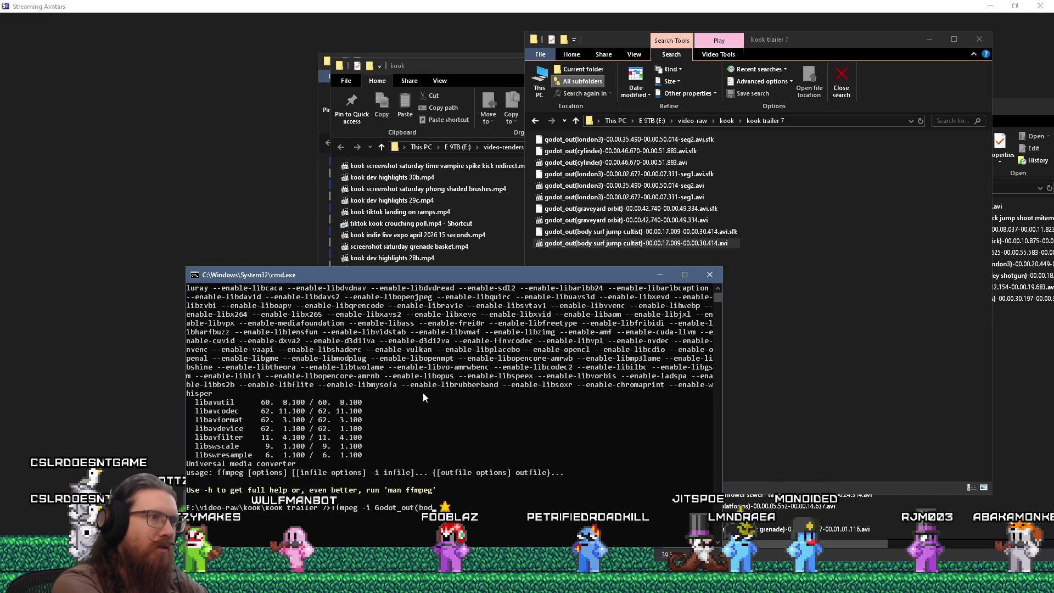
pyautogui.press('BackSpace')
pyautogui.press('BackSpace')
pyautogui.press('BackSpace')
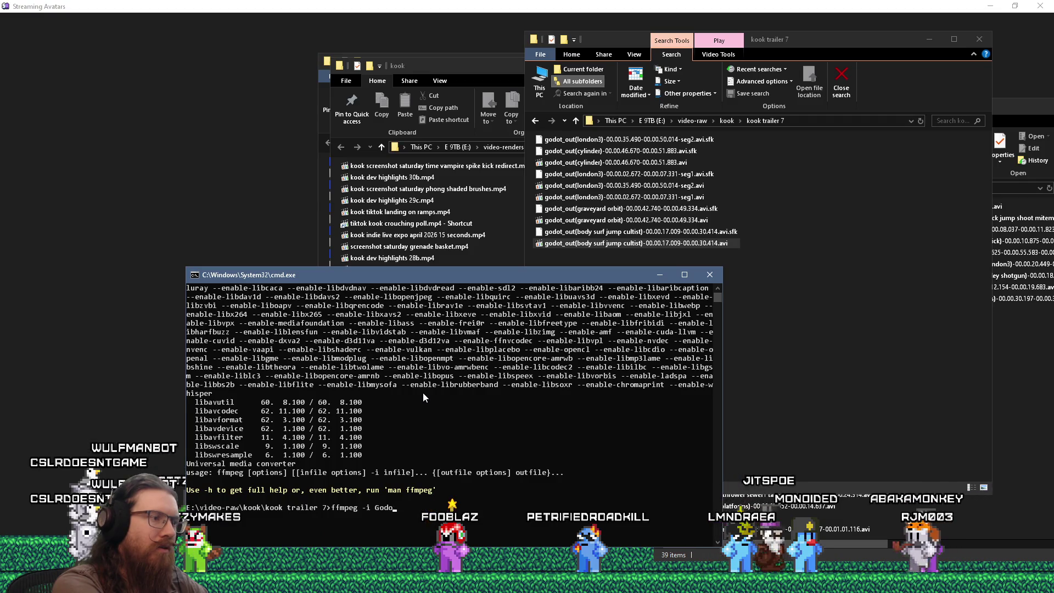
pyautogui.press('BackSpace')
pyautogui.write('<godot_out')
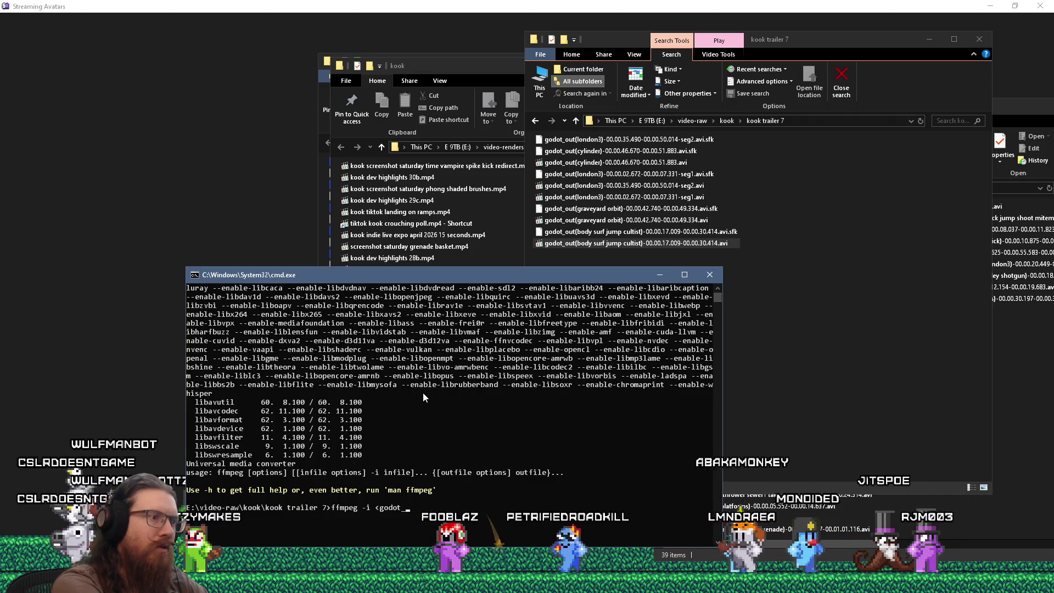
pyautogui.press('BackSpace')
pyautogui.press('BackSpace')
pyautogui.press('BackSpace')
pyautogui.write('"')
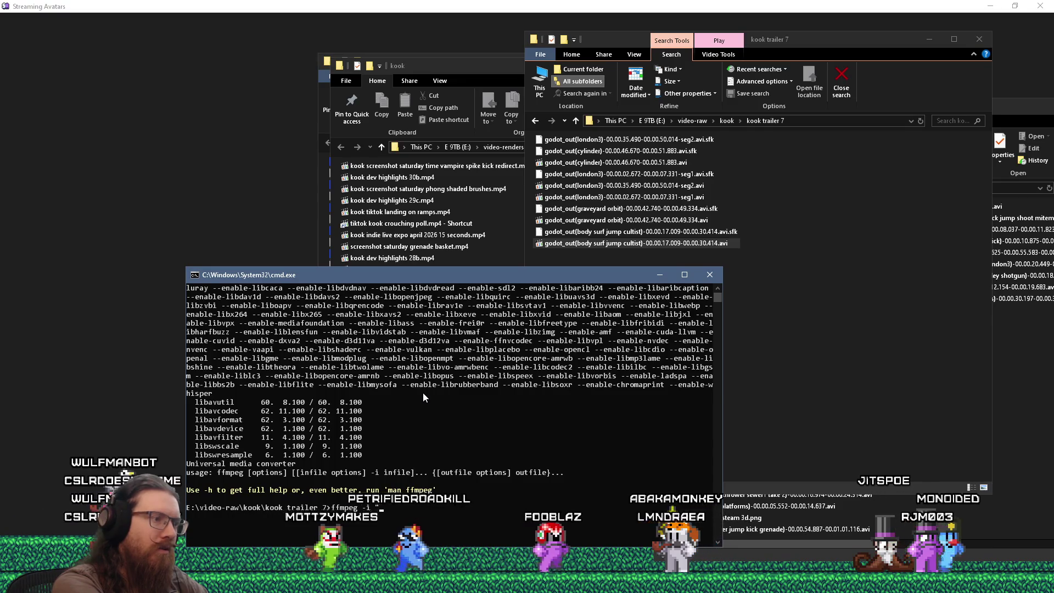
pyautogui.write('godot_out(bod')
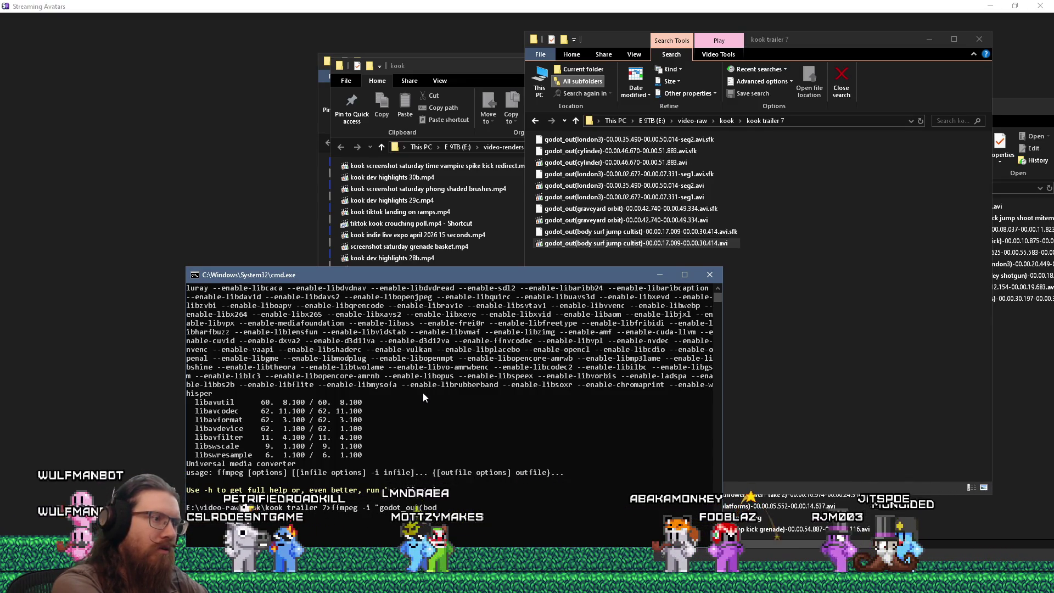
pyautogui.press('Tab')
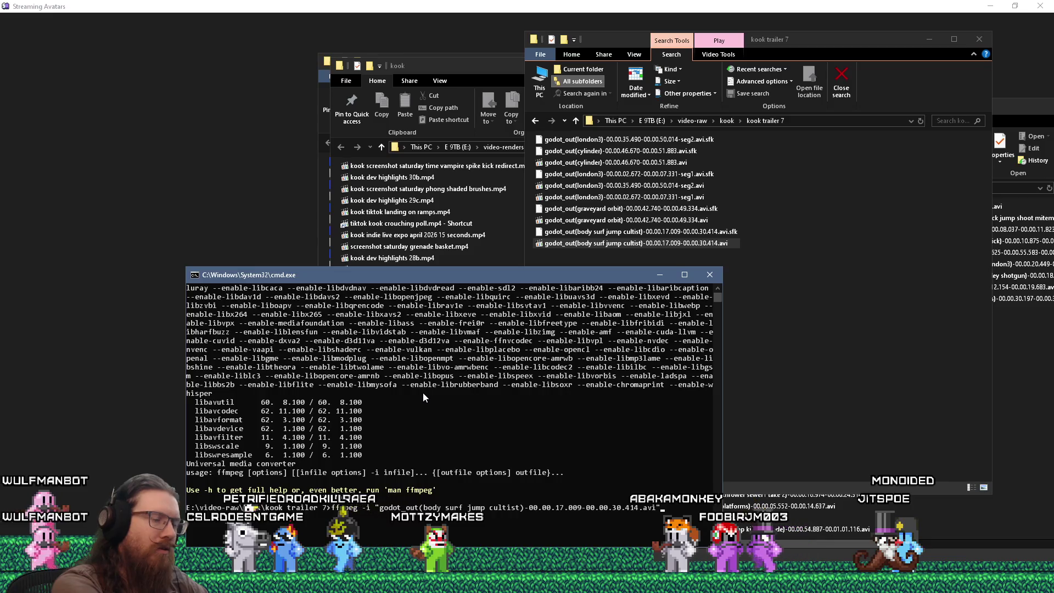
pyautogui.write(' -c:copy tes')
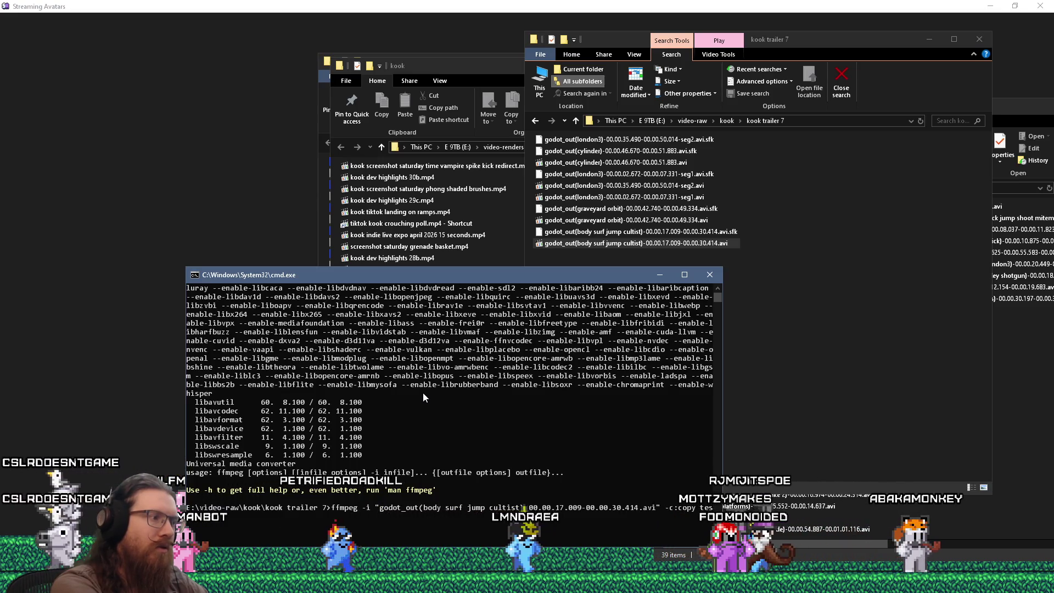
pyautogui.press('Return')
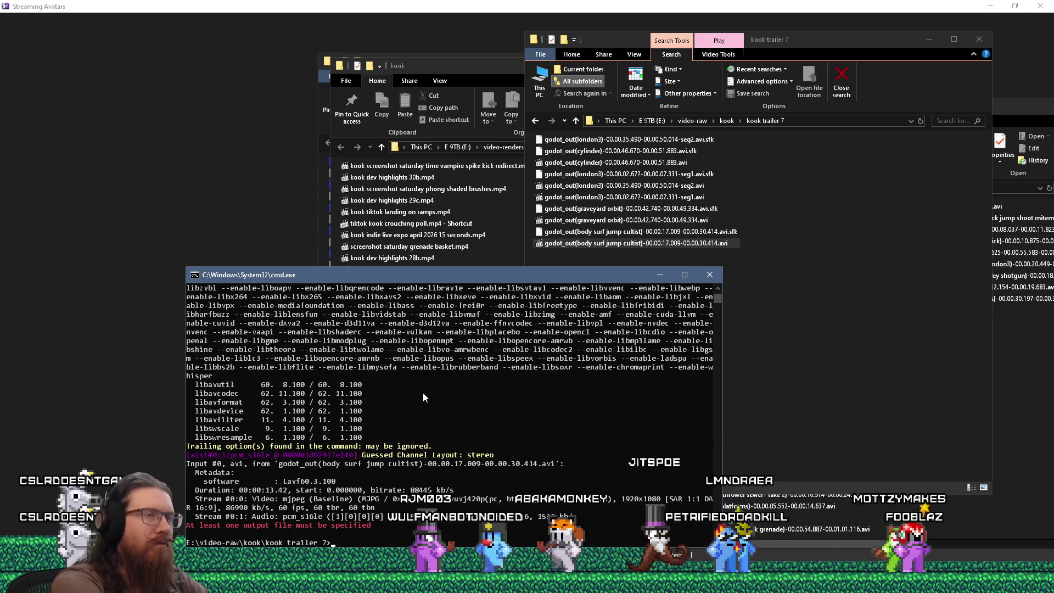
# - Paste the full stream-copy command ending in test.mp4, run it, and view the folder
pyautogui.click(836, 346)
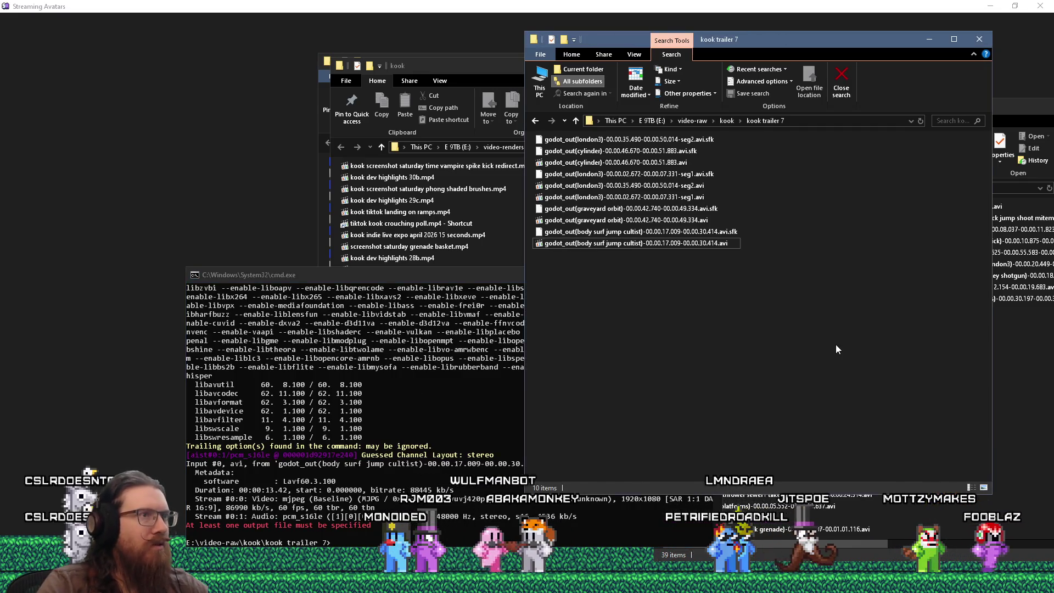
pyautogui.click(419, 280)
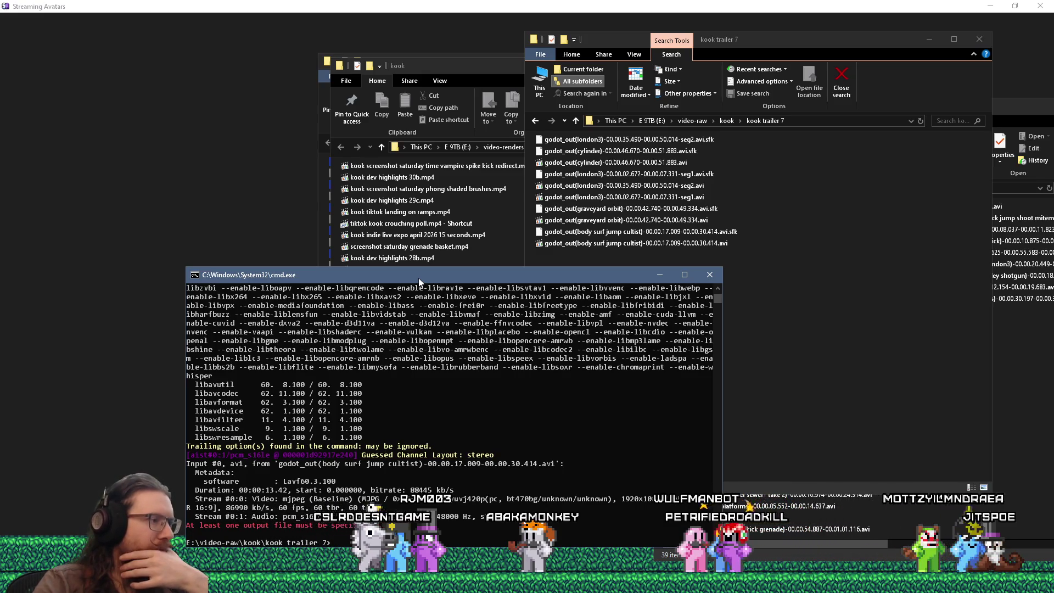
pyautogui.hotkey('ctrl', 'v')
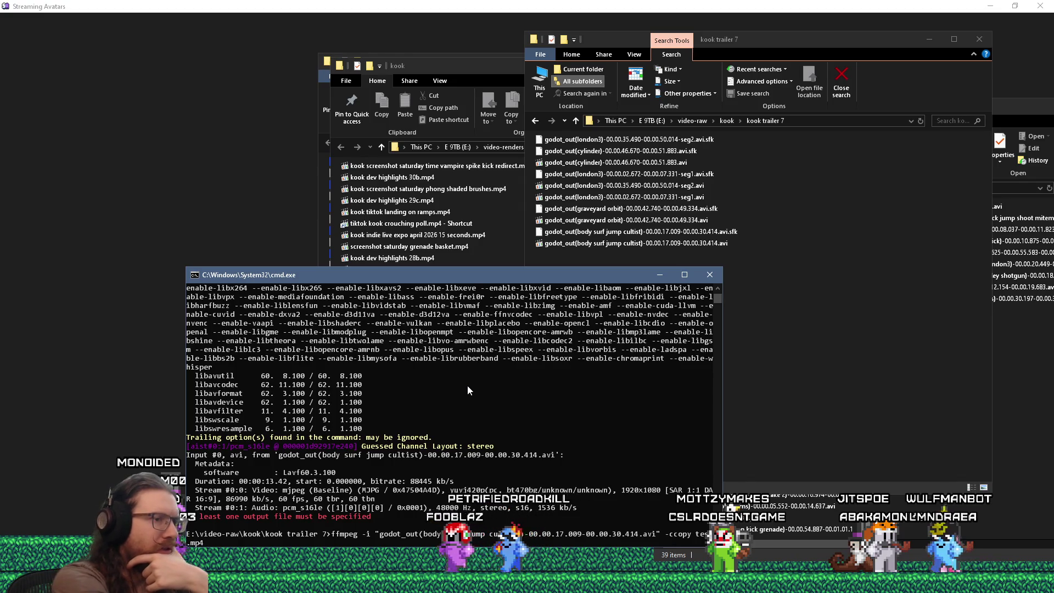
pyautogui.press('Return')
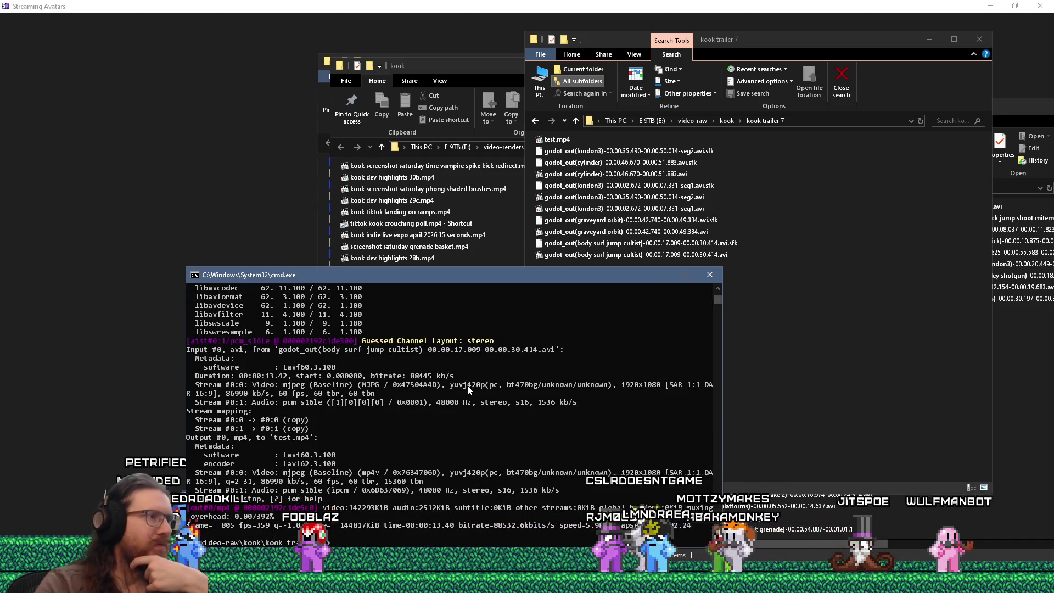
pyautogui.click(549, 138)
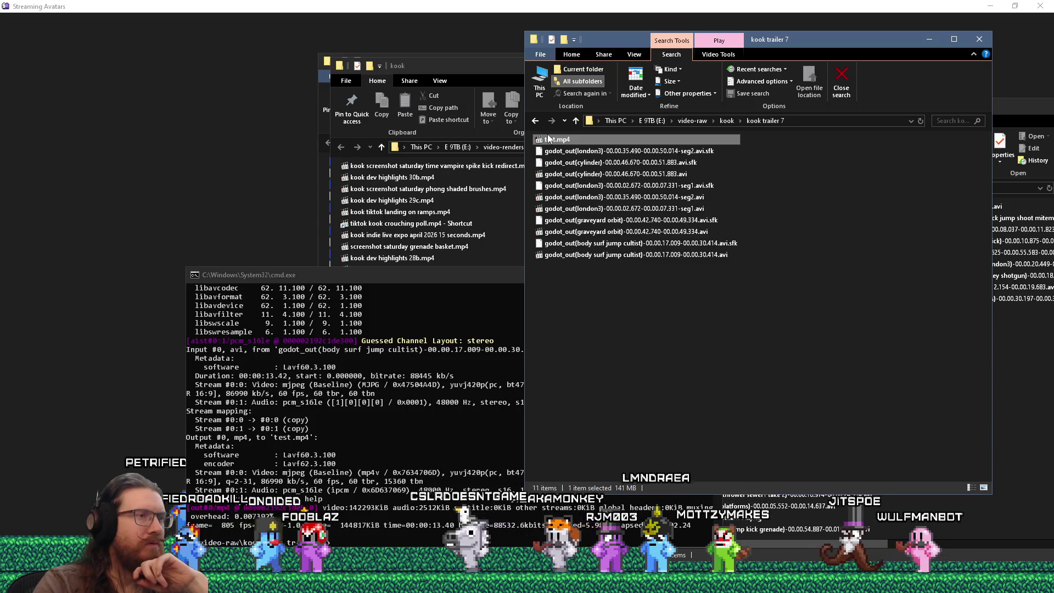
# - Open test.mp4 in MPC-HC, dismiss the audio-stream warning, and close the player
pyautogui.click(631, 257)
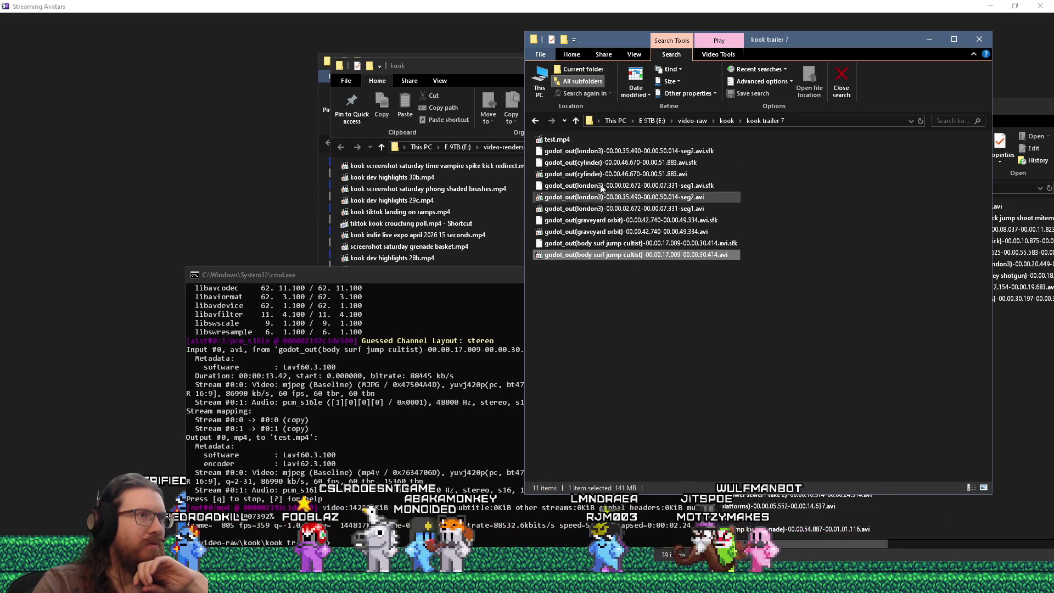
pyautogui.doubleClick(564, 140)
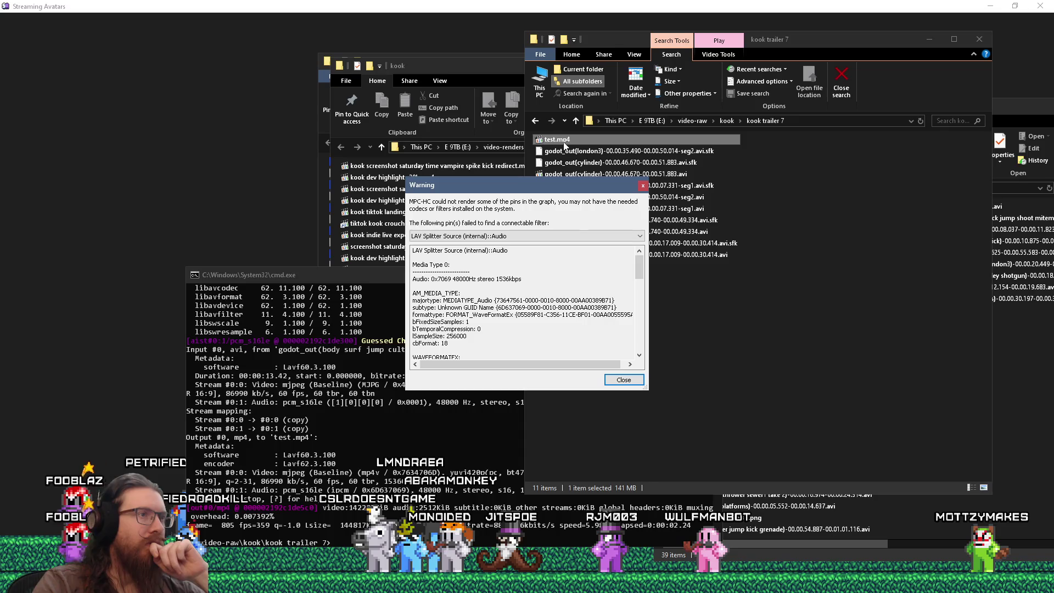
pyautogui.moveTo(639, 272)
pyautogui.mouseDown()
pyautogui.moveTo(638, 345)
pyautogui.moveTo(636, 203)
pyautogui.mouseUp()
pyautogui.click(642, 187)
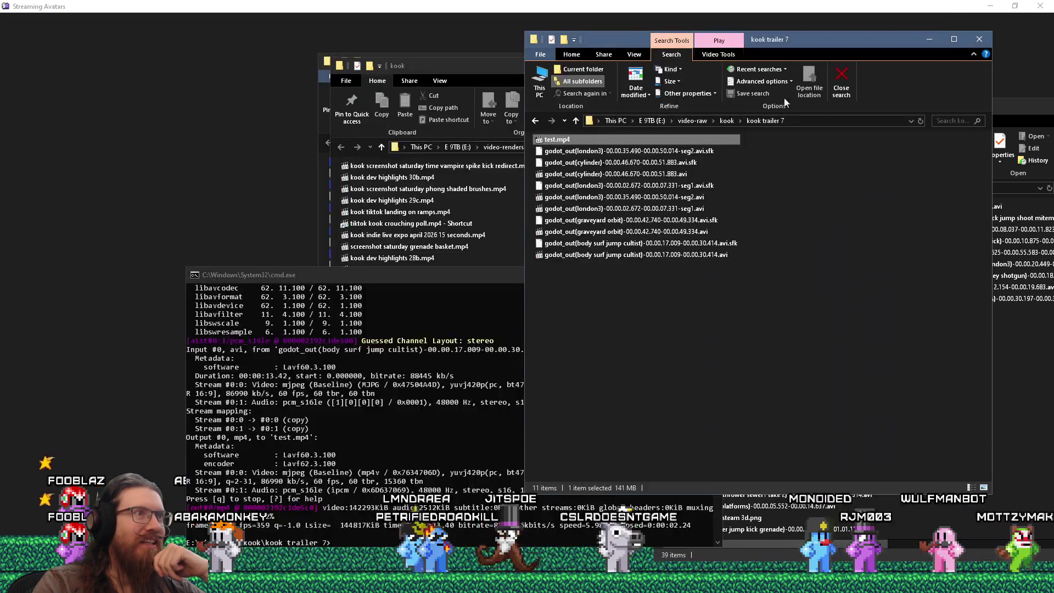
pyautogui.click(958, 9)
# - Play test.mp4 in VLC media player, decline the update offer, and close VLC
pyautogui.rightClick(558, 142)
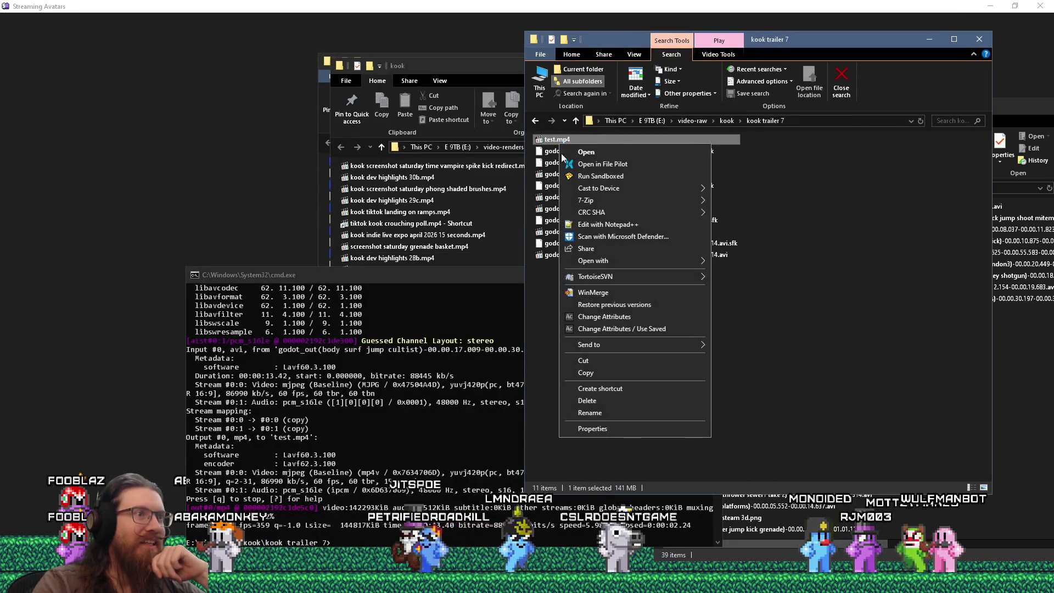
pyautogui.moveTo(616, 260)
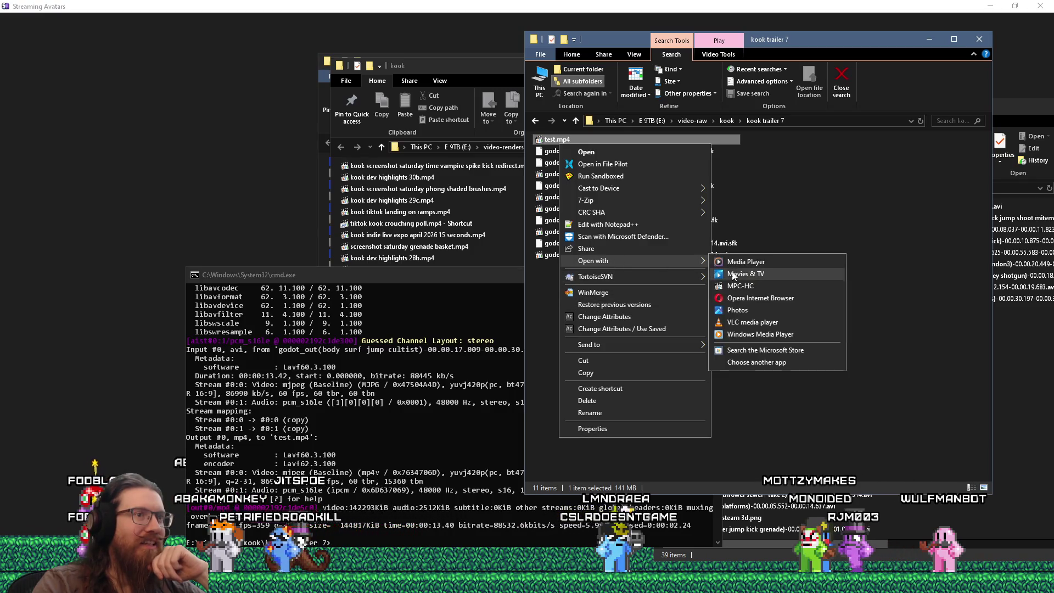
pyautogui.click(763, 310)
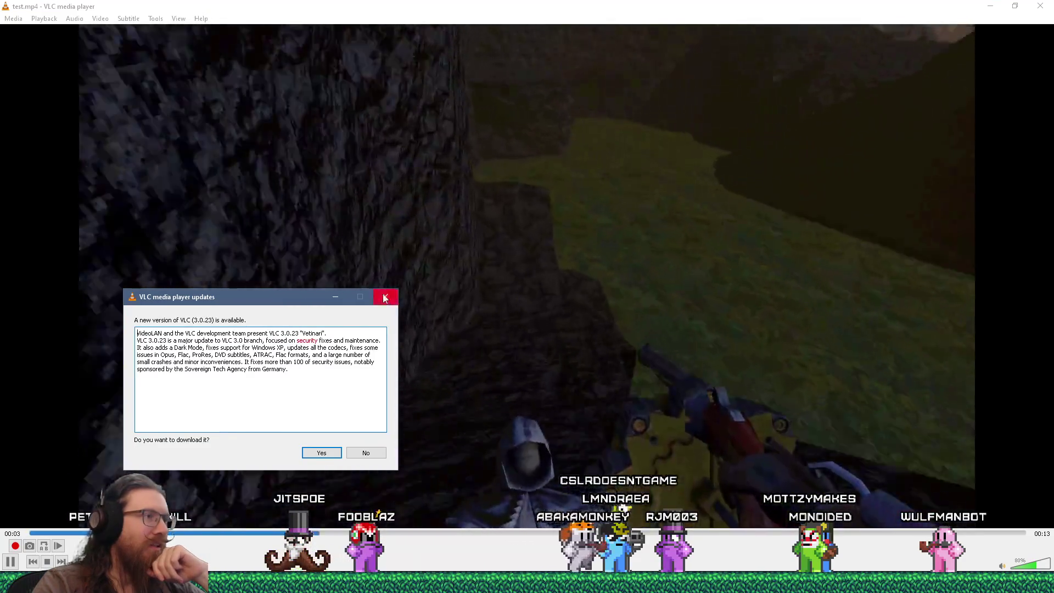
pyautogui.click(385, 298)
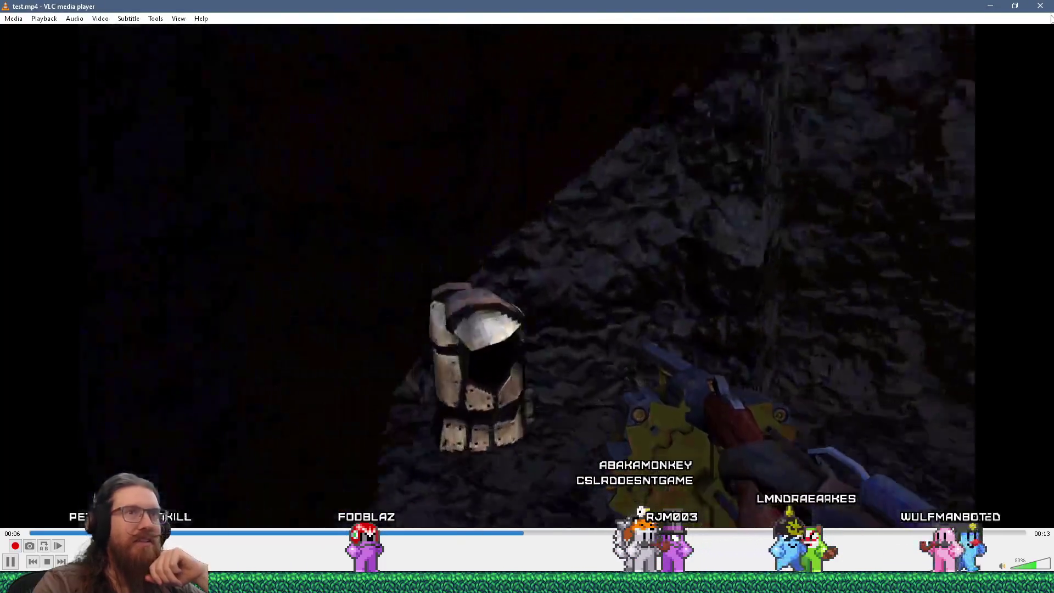
pyautogui.click(1040, 6)
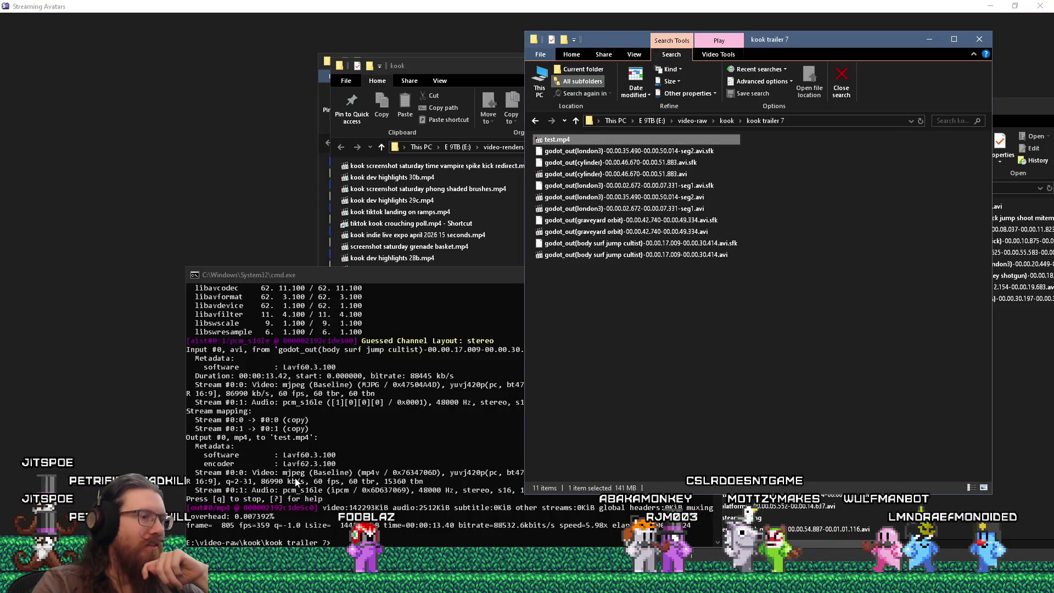
pyautogui.press('super')
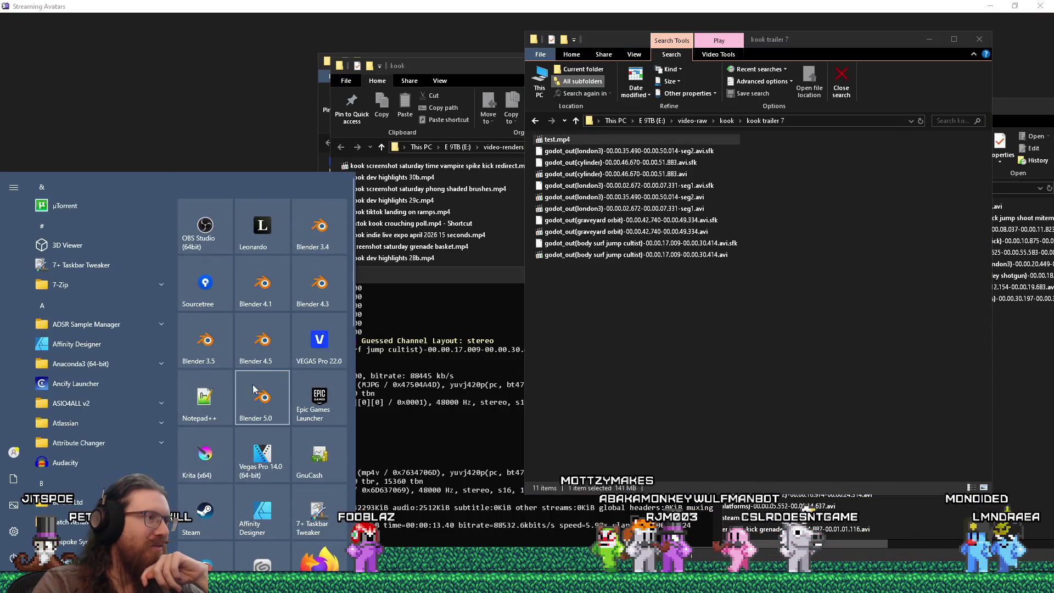
# - Start VEGAS Pro 22.0 from its Start menu entry
pyautogui.click(307, 354)
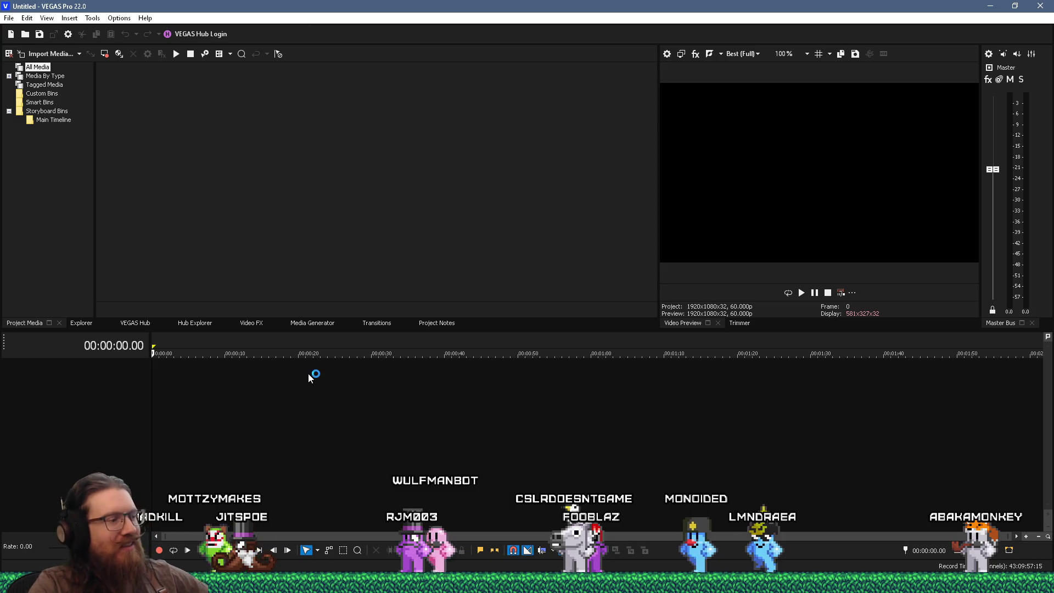
pyautogui.hotkey('alt', 'Tab')
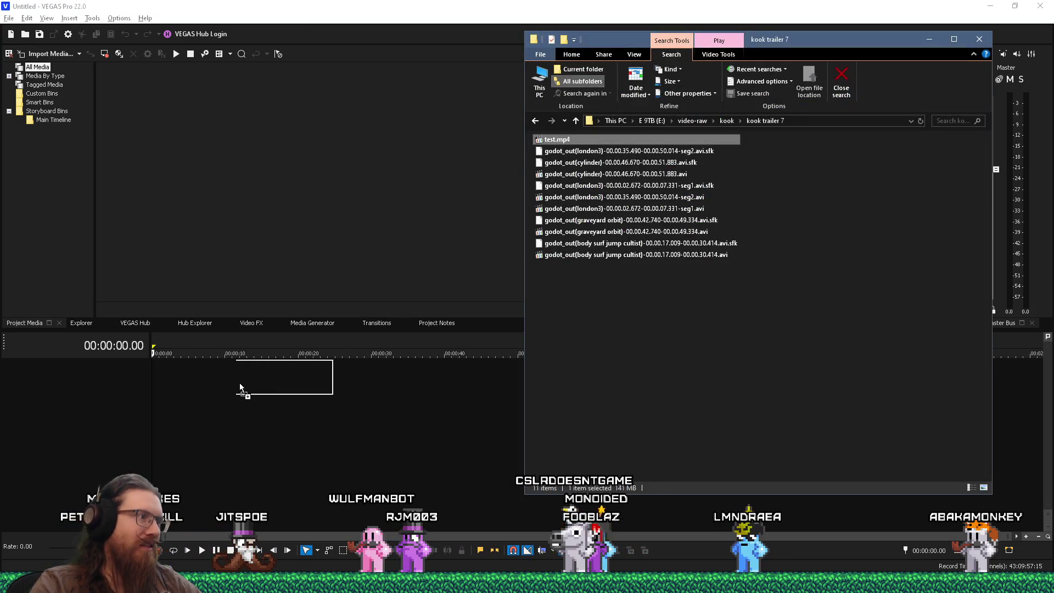
# - Drag test.mp4 onto the VEGAS timeline and play it from near the start
pyautogui.moveTo(171, 390); pyautogui.dragTo(161, 390)
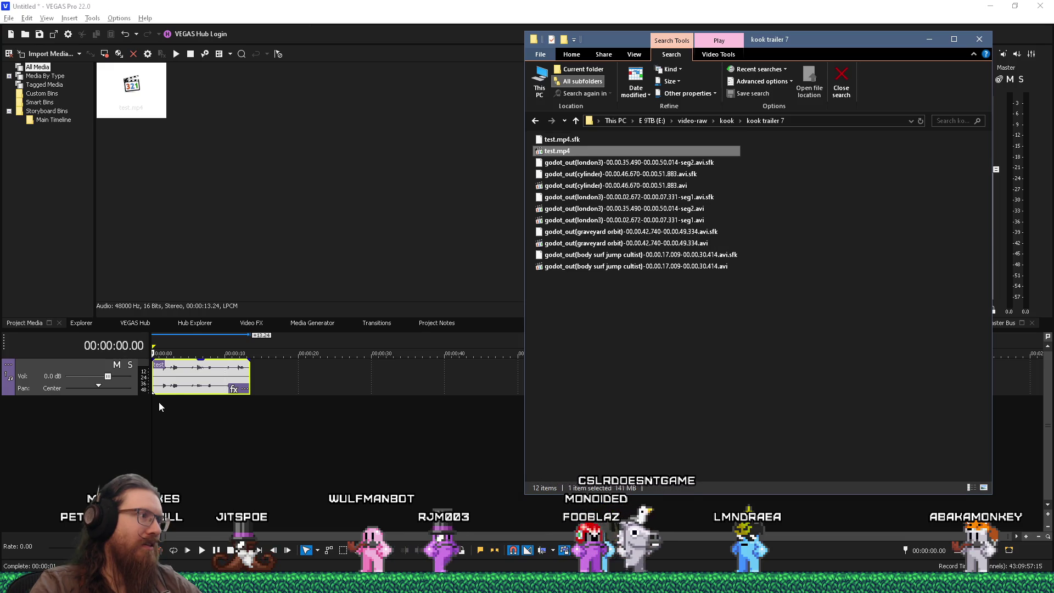
pyautogui.click(158, 404)
pyautogui.press('space')
pyautogui.press('space')
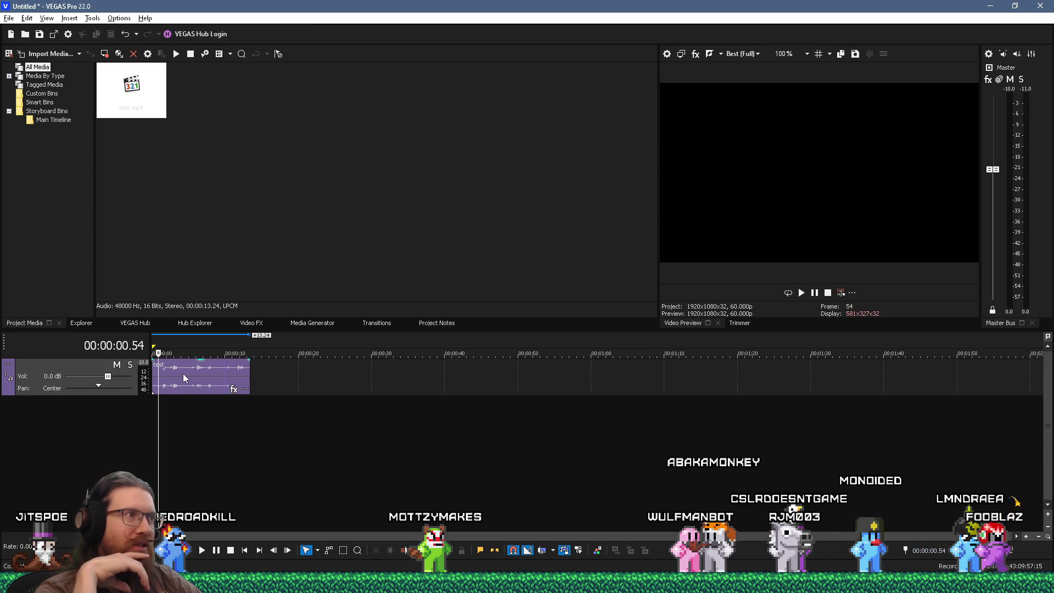
# - Return to the VEGAS Pro window and open its File menu
pyautogui.hotkey('alt', 'Tab')
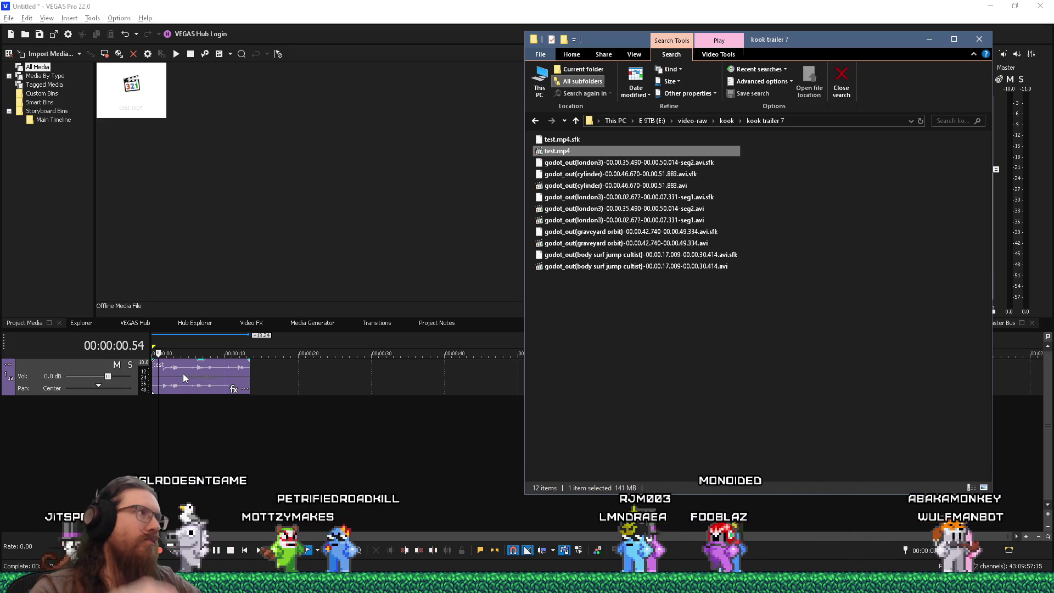
pyautogui.click(319, 5)
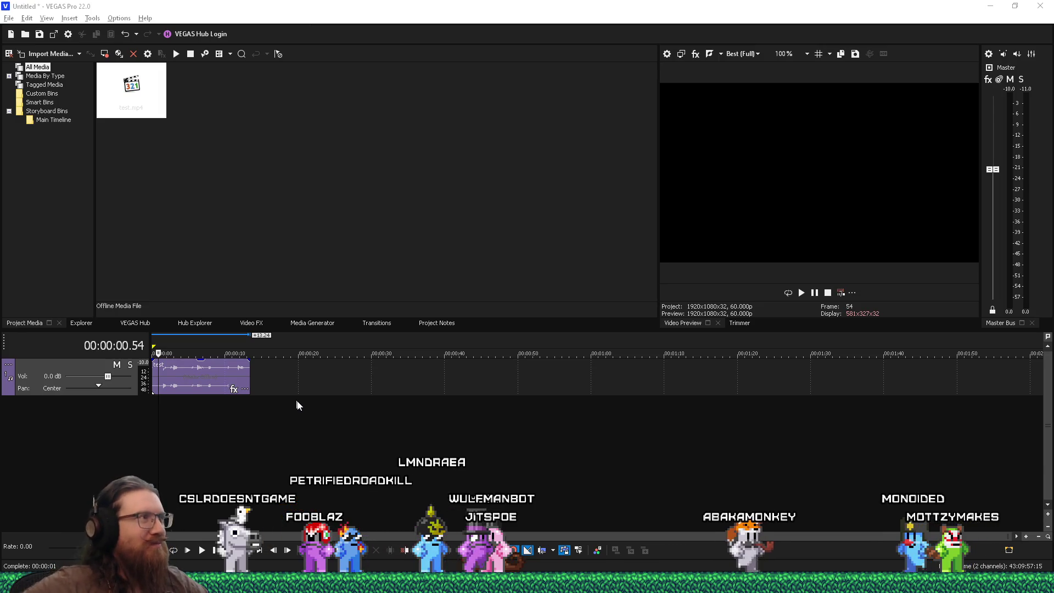
pyautogui.click(92, 4)
pyautogui.click(9, 18)
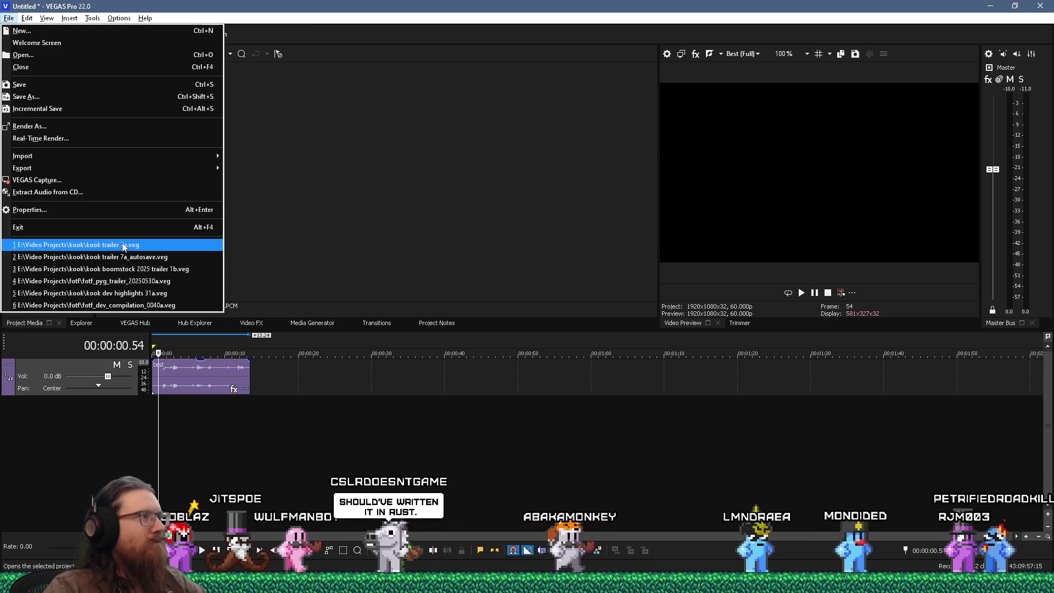
# - Reload kook trailer 7a.veg without saving the test project, and delete test.mp4 and test.mp4.sfk
pyautogui.click(123, 245)
pyautogui.click(539, 301)
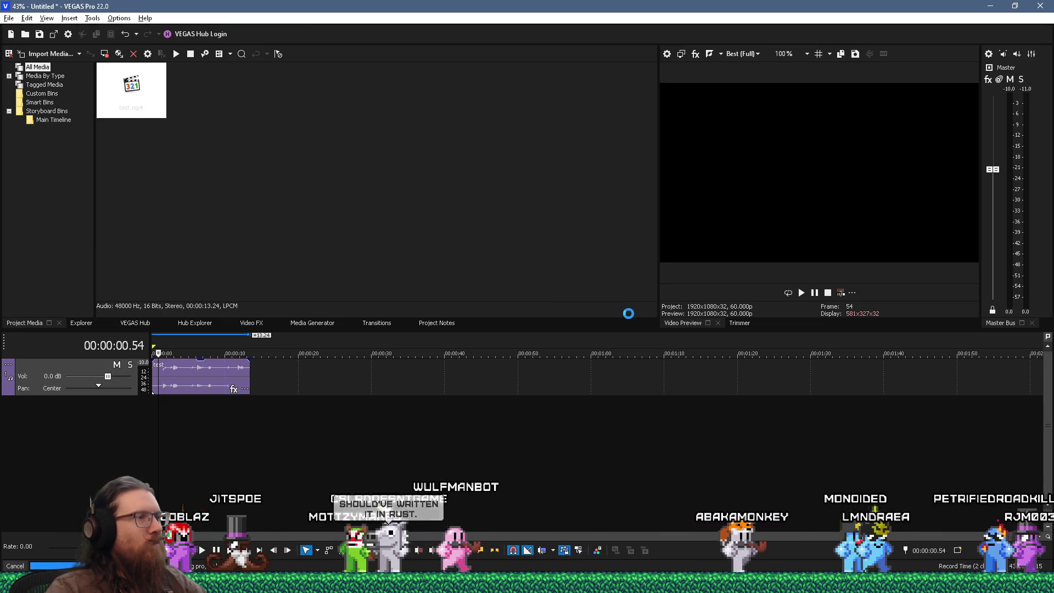
pyautogui.hotkey('alt', 'Tab')
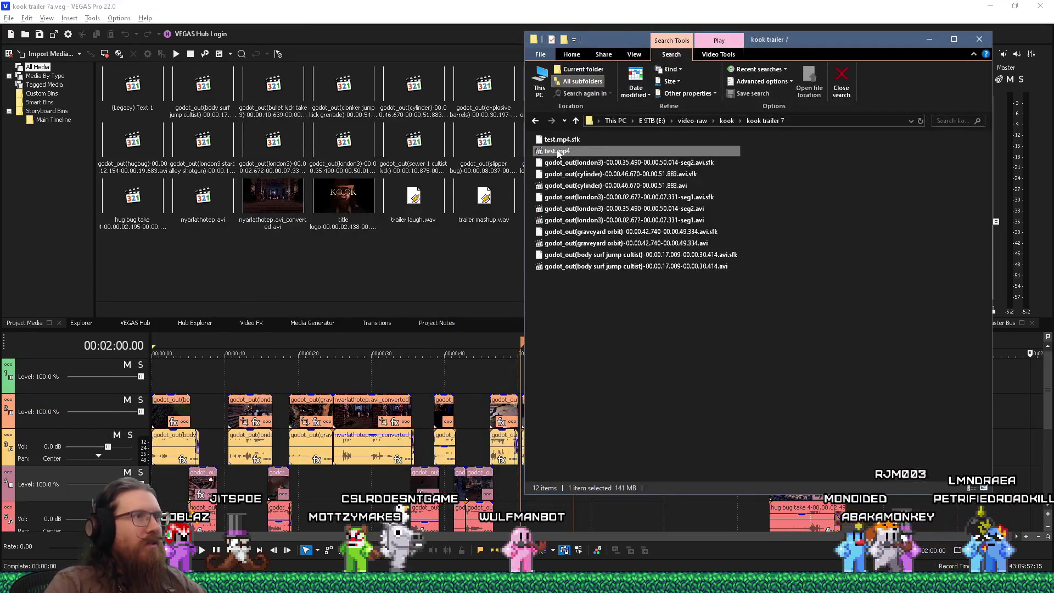
pyautogui.keyDown('ctrl'); pyautogui.click(567, 140); pyautogui.keyUp('ctrl')
pyautogui.rightClick(568, 141)
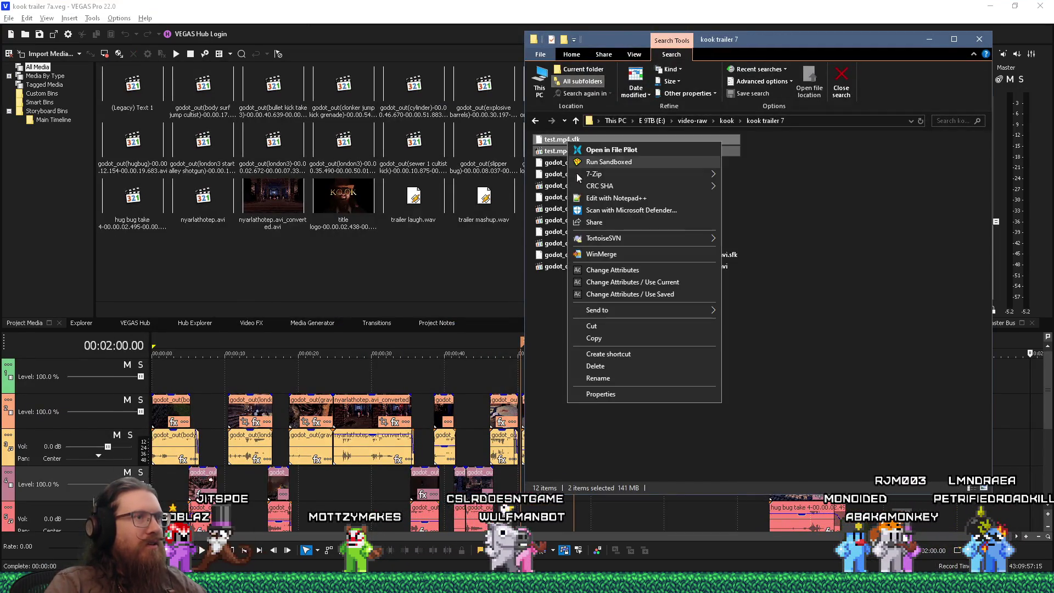
pyautogui.click(601, 362)
pyautogui.click(568, 4)
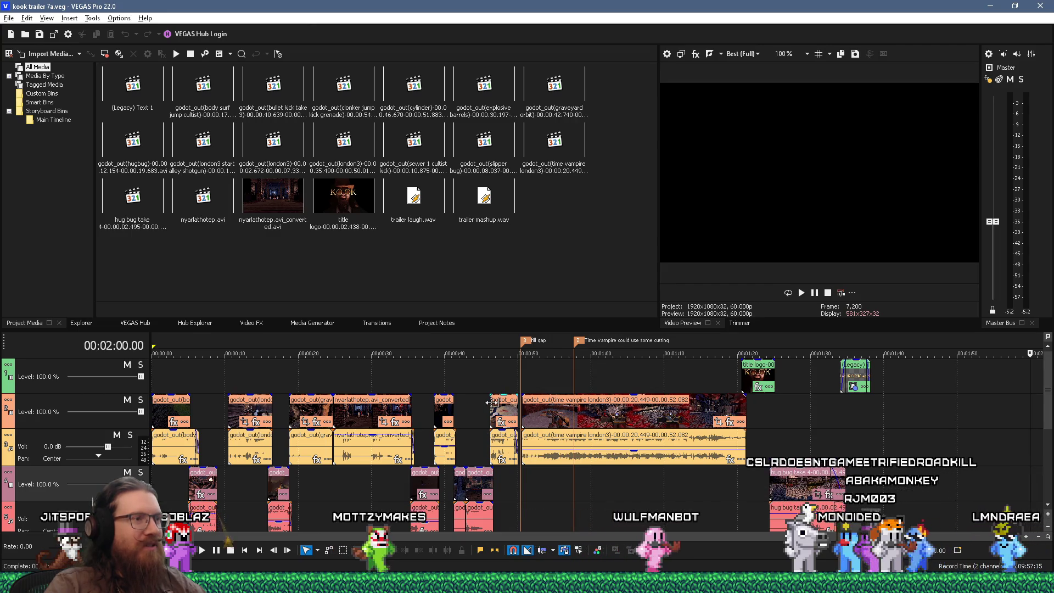
pyautogui.scroll(3, 545, 400)
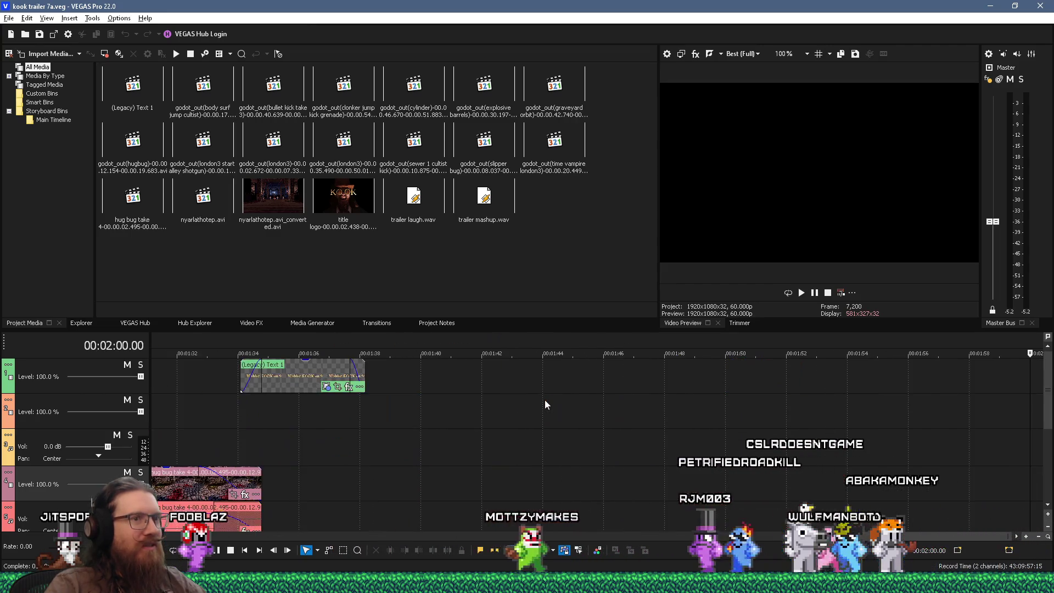
pyautogui.scroll(-3, 544, 404)
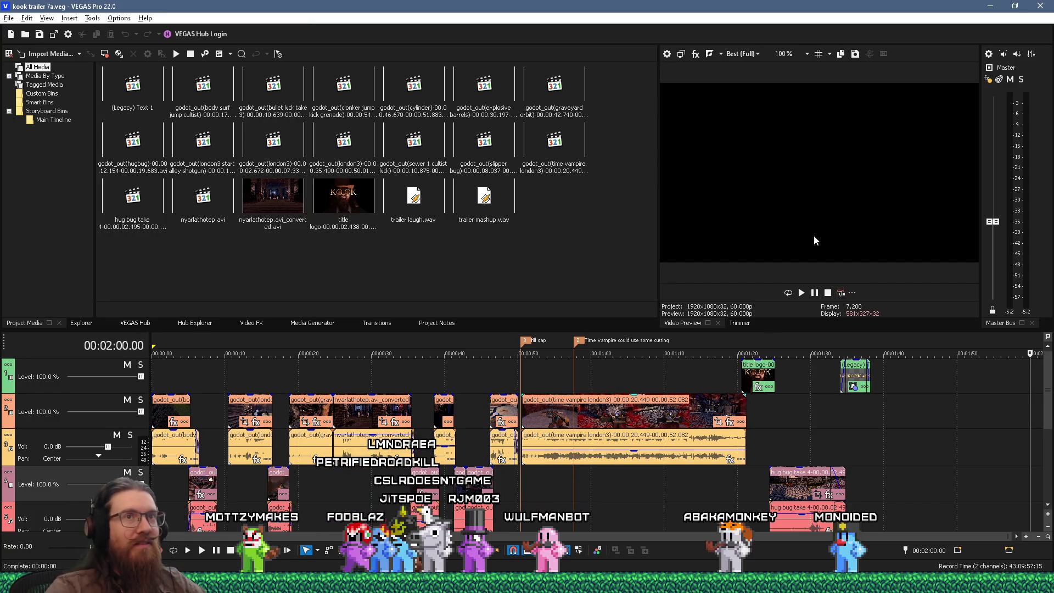
pyautogui.click(988, 80)
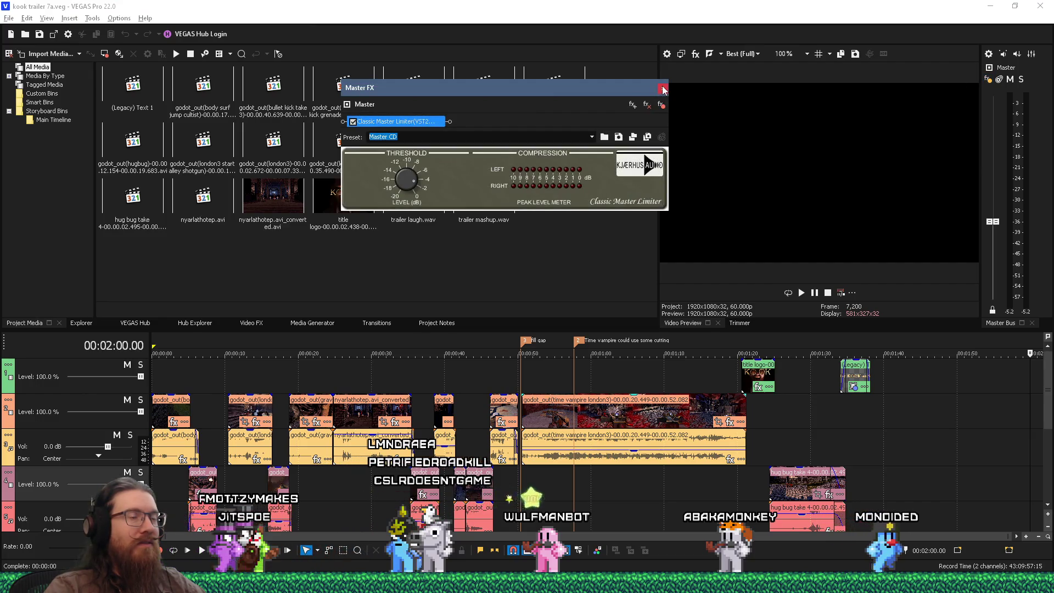
pyautogui.click(663, 88)
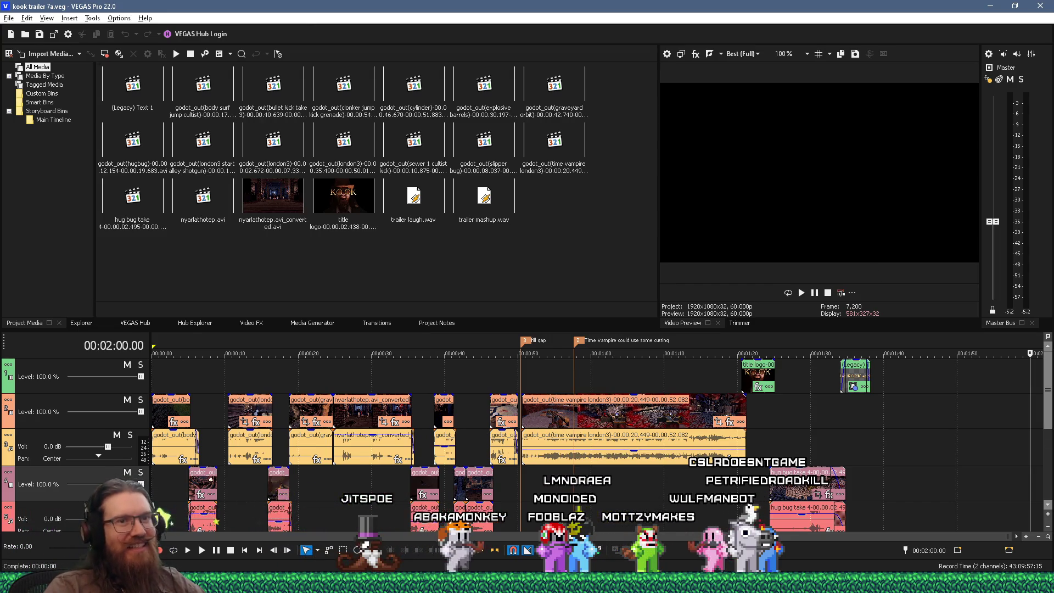
pyautogui.scroll(-2, 1050, 422)
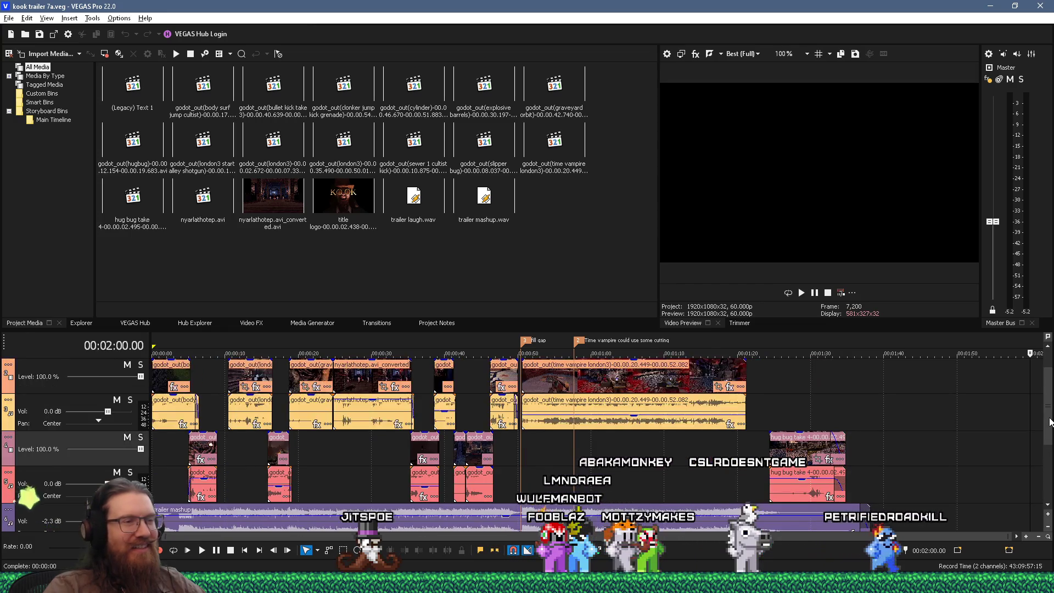
pyautogui.scroll(2, 1050, 422)
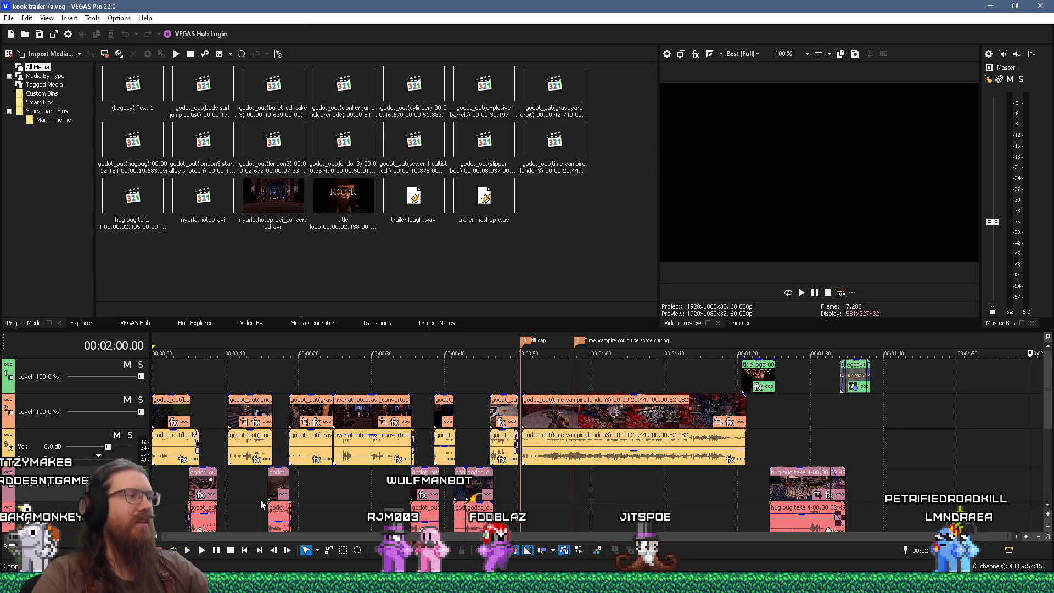
# - Preview the opening by placing the playhead near 6 s then 3 s, then open the File menu
pyautogui.click(196, 375)
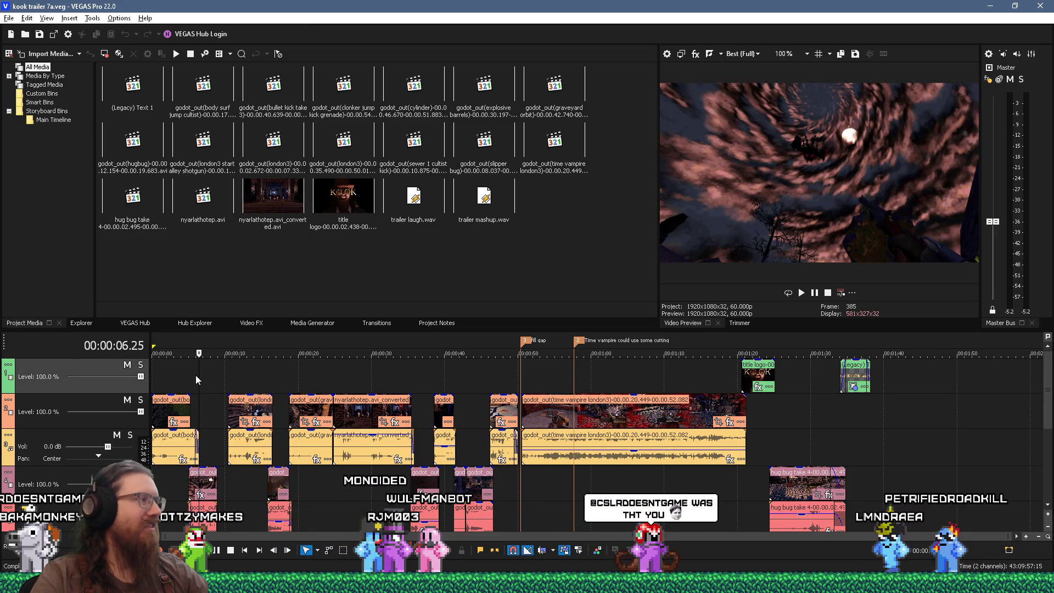
pyautogui.click(176, 378)
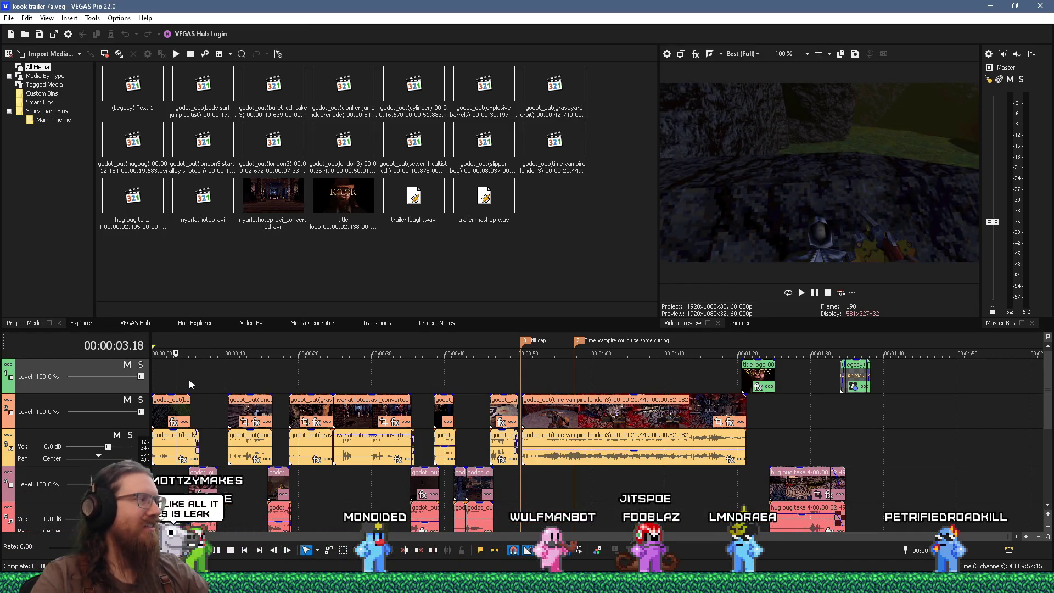
pyautogui.click(8, 19)
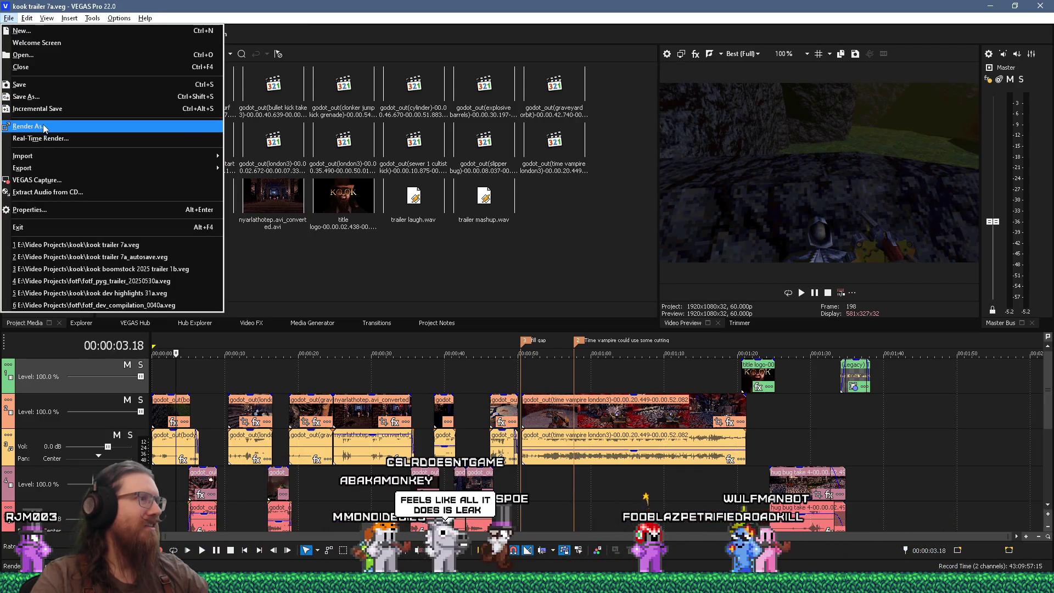
# - Render kook trailer 7a.mp4 with MAGIX AVC/AAC MP4 1080p 60 fps NVENC into E:\video-renders\KOOK
pyautogui.click(37, 125)
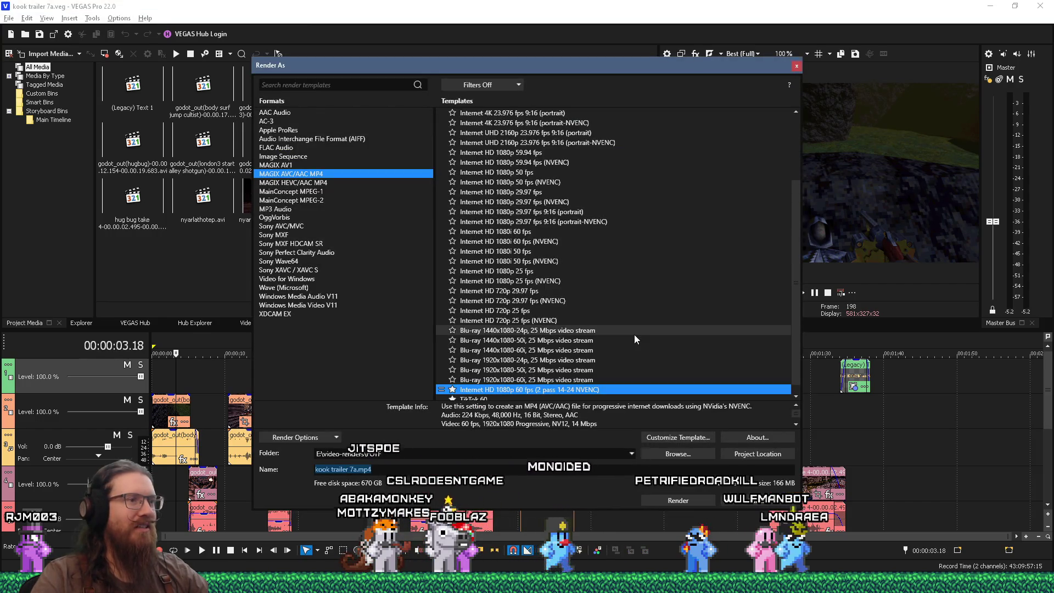
pyautogui.click(632, 453)
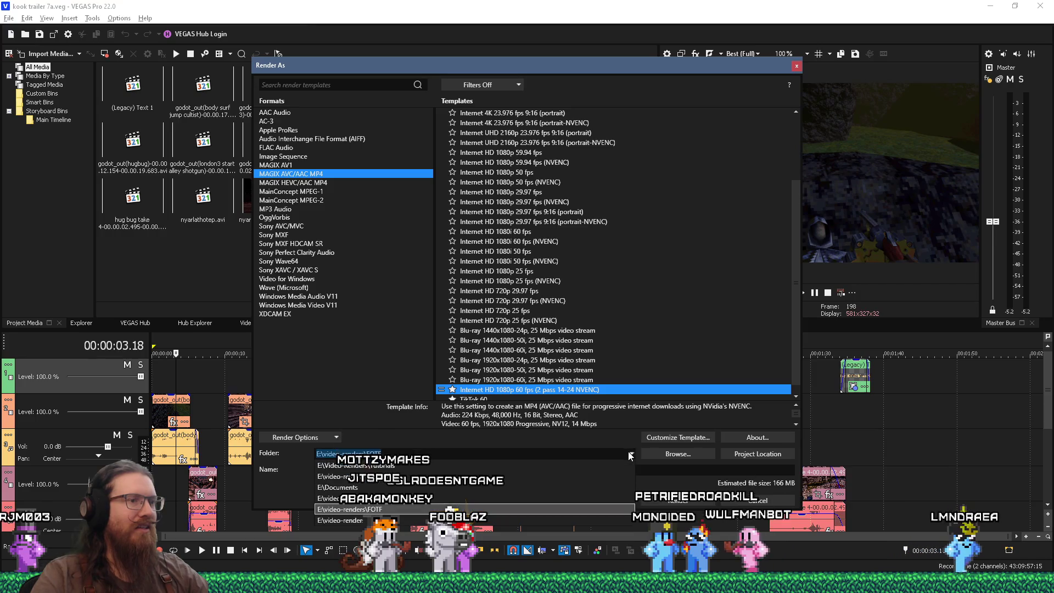
pyautogui.click(545, 502)
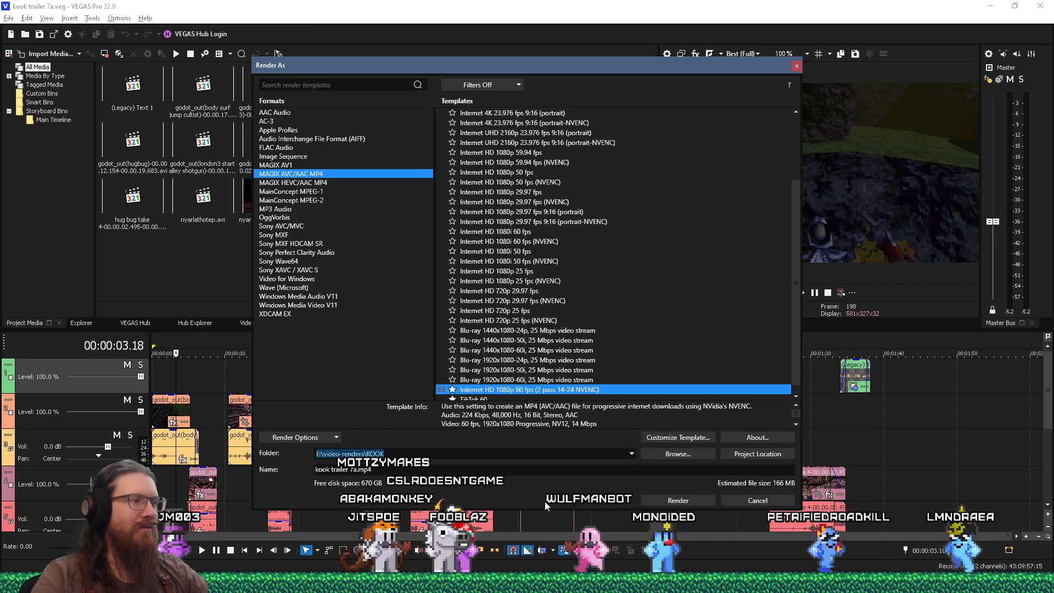
pyautogui.click(684, 502)
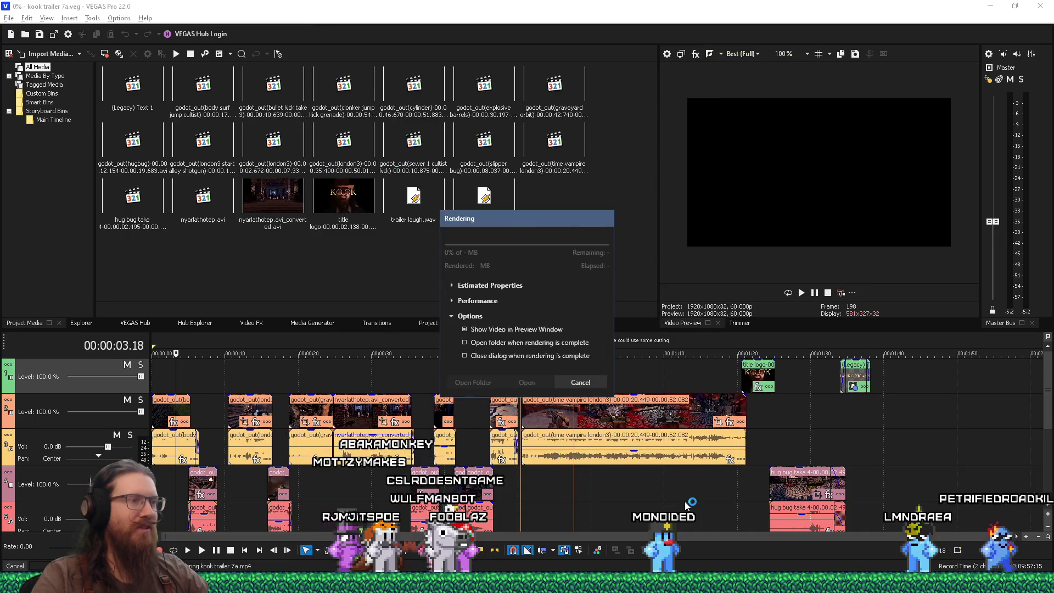
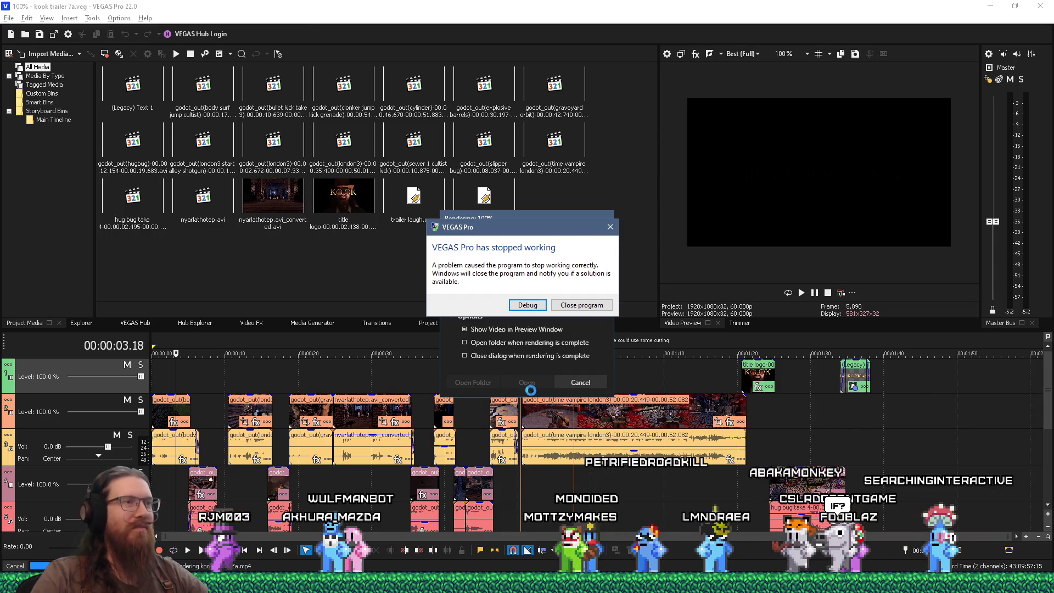
# - Close VEGAS Pro from its 'has stopped working' crash dialog
pyautogui.click(610, 227)
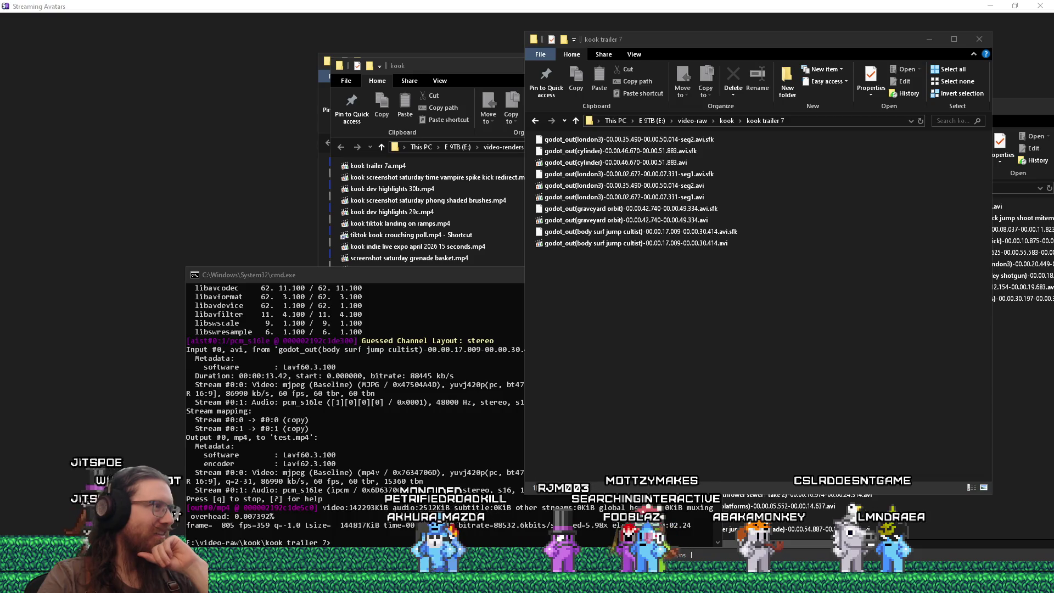
# - Launch DaVinci Resolve from a Start menu search for 'd'
pyautogui.press('super')
pyautogui.moveTo(14, 558)
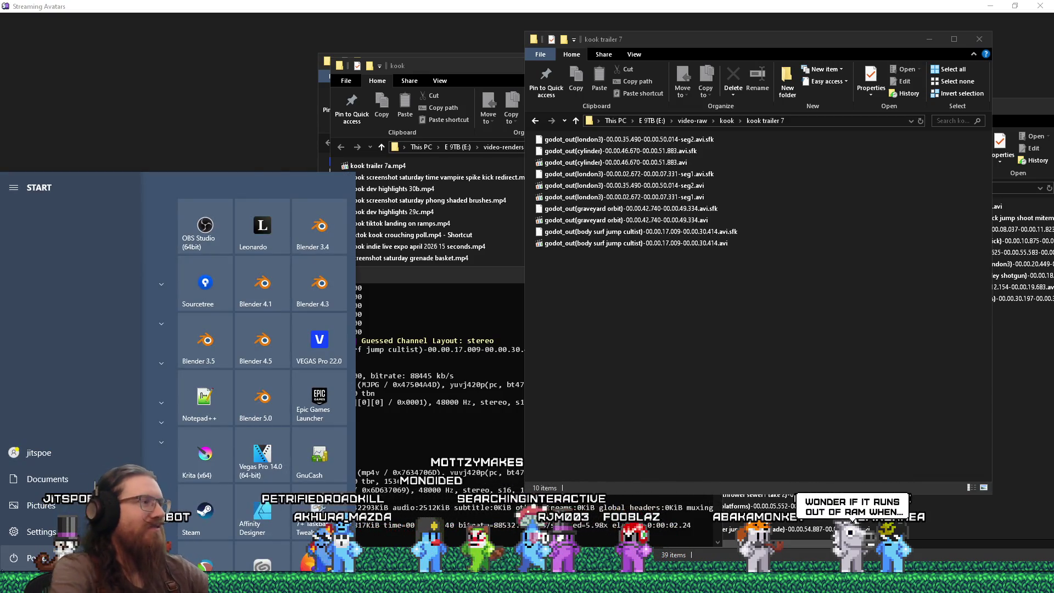
pyautogui.write('d')
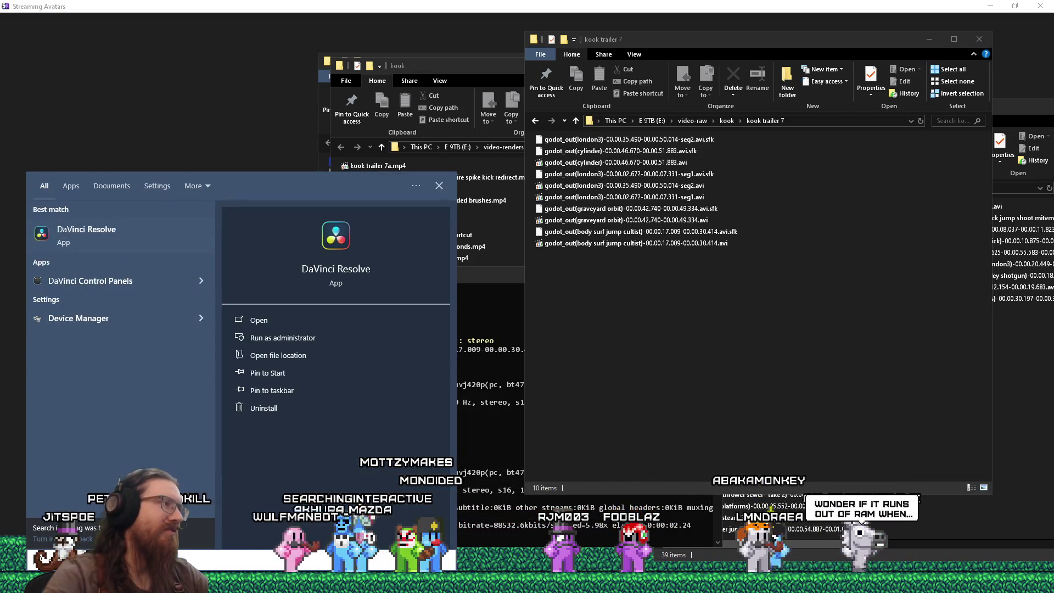
pyautogui.click(71, 250)
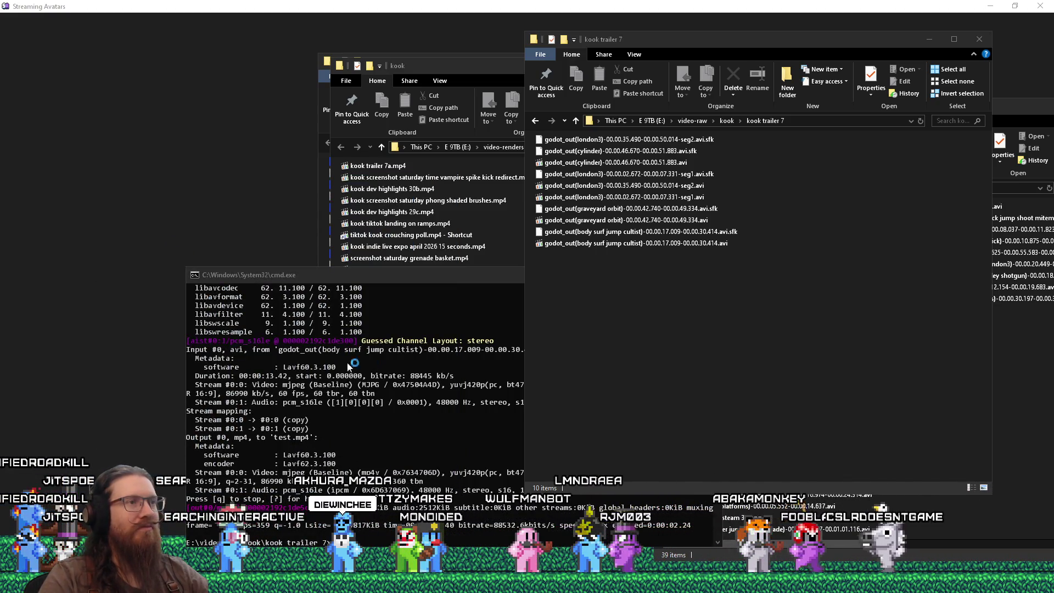
# - Bring the kook trailer 7 folder window forward with Alt+Tab while Resolve loads
pyautogui.click(1015, 340)
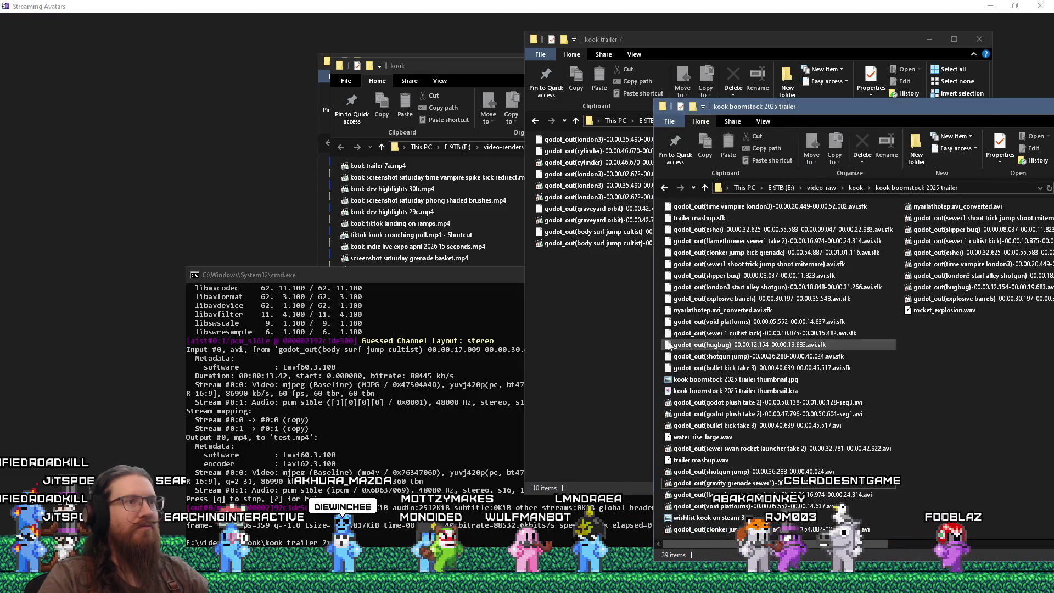
pyautogui.click(589, 340)
pyautogui.hotkey('alt', 'Tab')
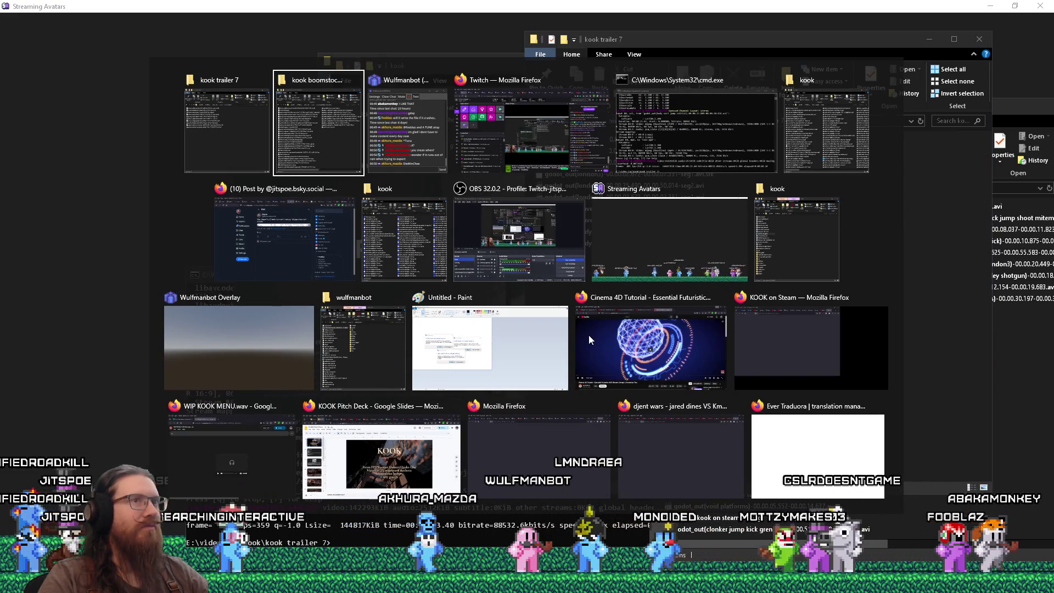
pyautogui.press('Tab')
pyautogui.press('Tab')
pyautogui.press('Tab')
pyautogui.press('Tab')
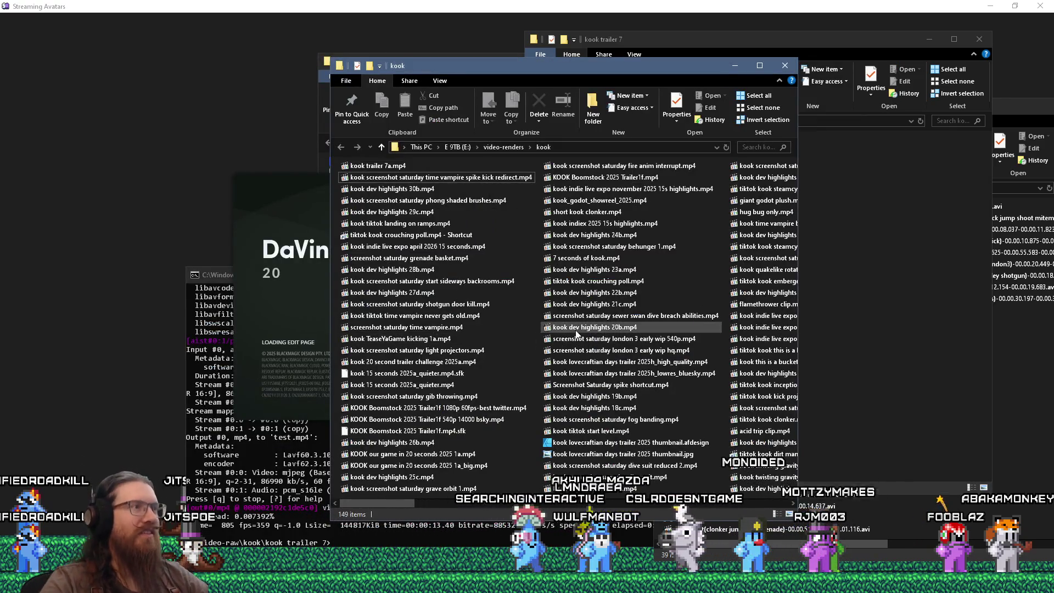
# - Play kook trailer 7a.mp4 through to 01:38, then close the video player
pyautogui.click(388, 170)
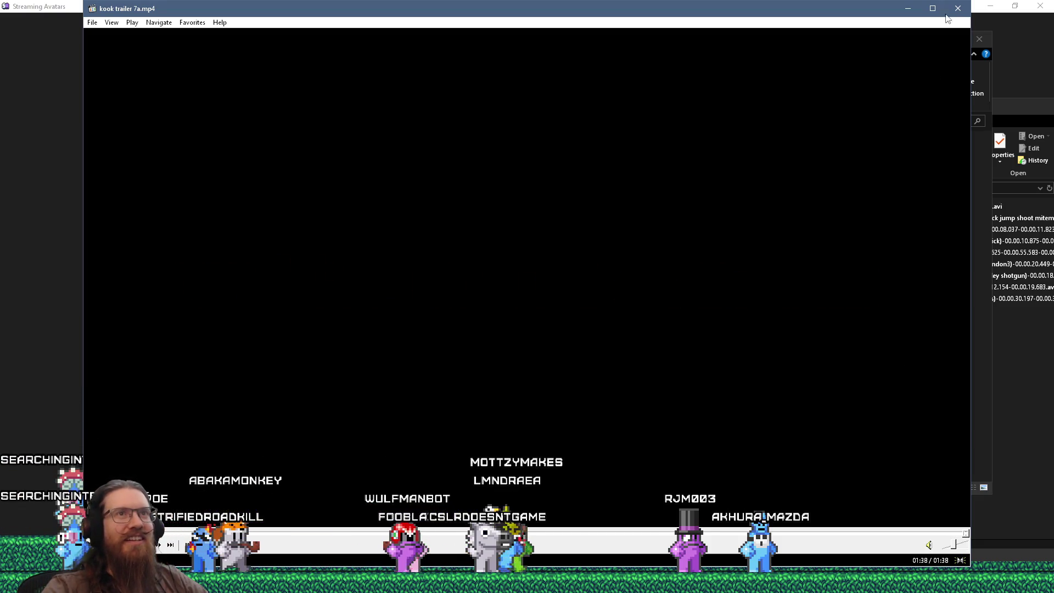
pyautogui.click(958, 9)
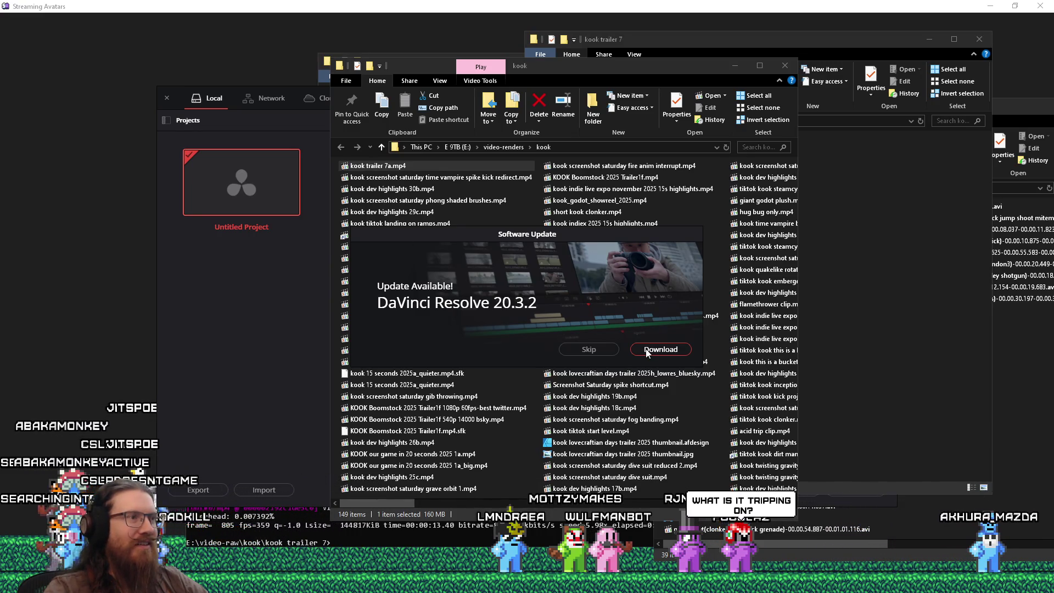
# - Skip the Resolve update, open the KOOK projects folder, and select KOOK Boomstock 2025 Trailer1f
pyautogui.click(589, 350)
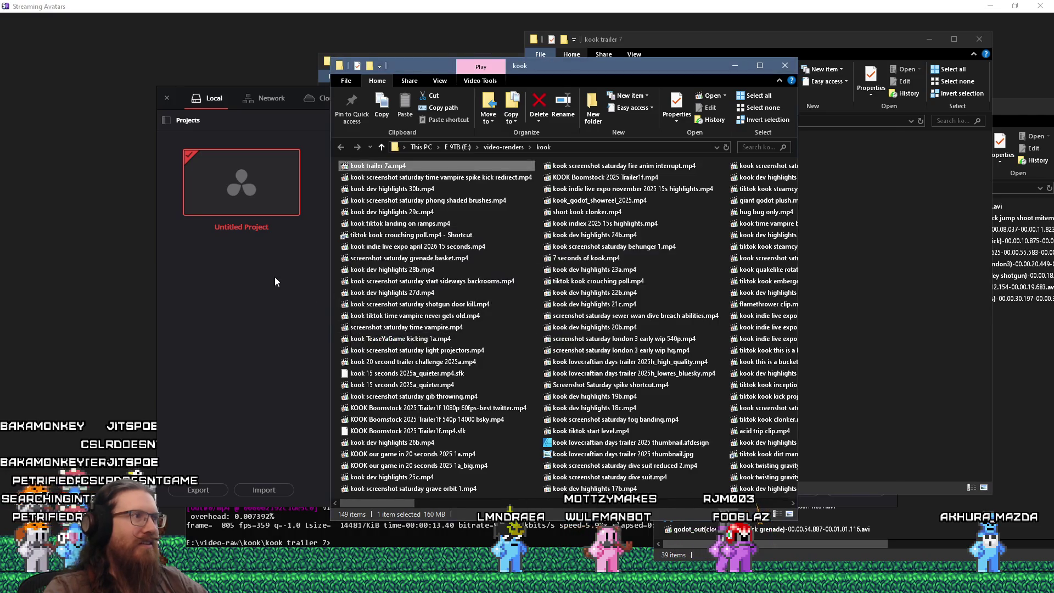
pyautogui.click(274, 277)
pyautogui.doubleClick(351, 204)
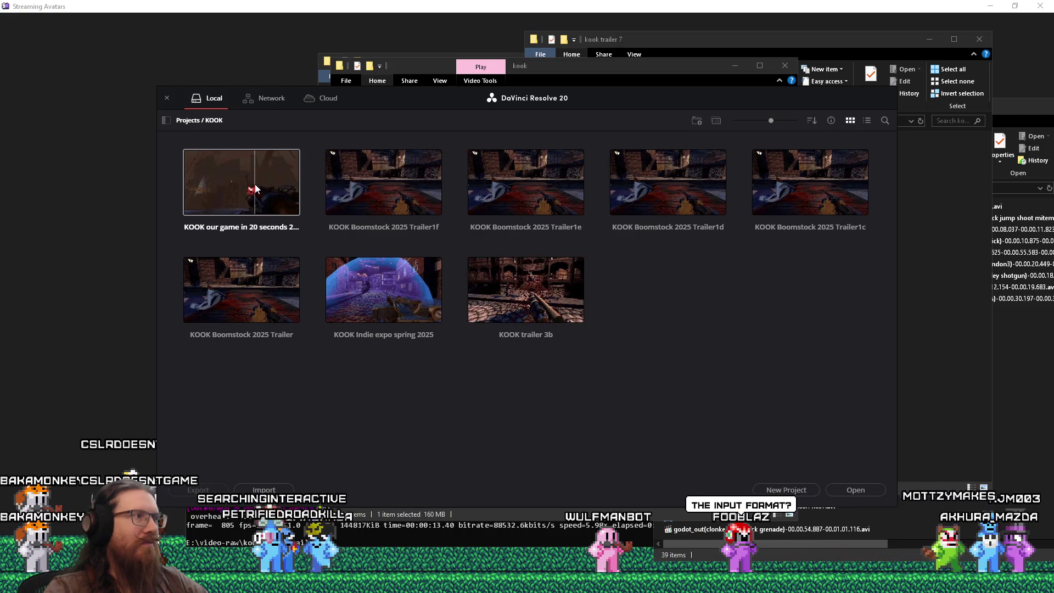
pyautogui.click(351, 187)
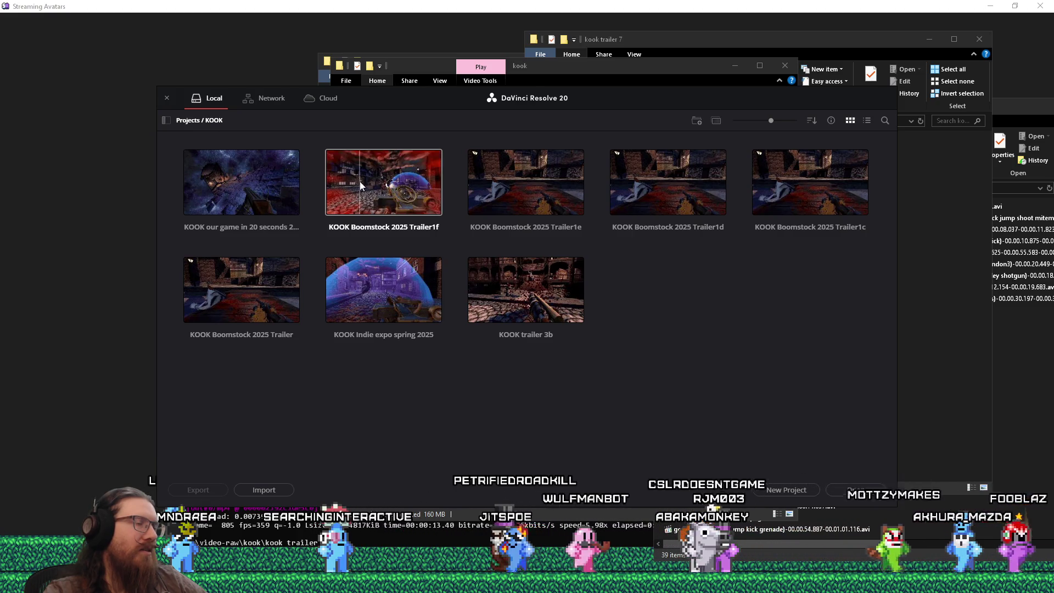
# - Open the kook subfolder of E:\video projects in File Explorer via the Run box
pyautogui.click(950, 343)
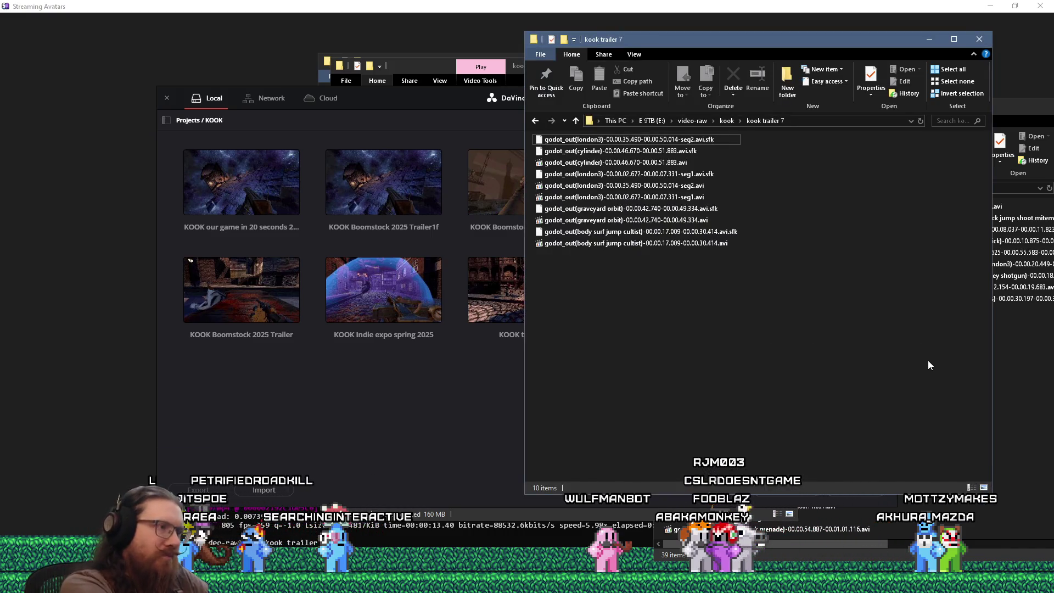
pyautogui.press('super+r')
pyautogui.write('e:\\video projects')
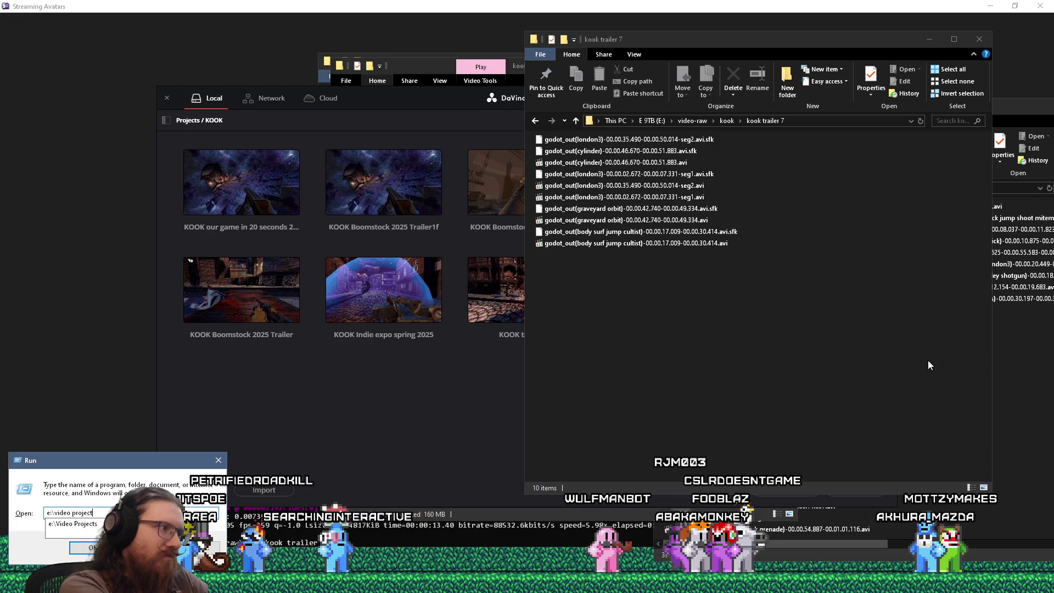
pyautogui.press('Return')
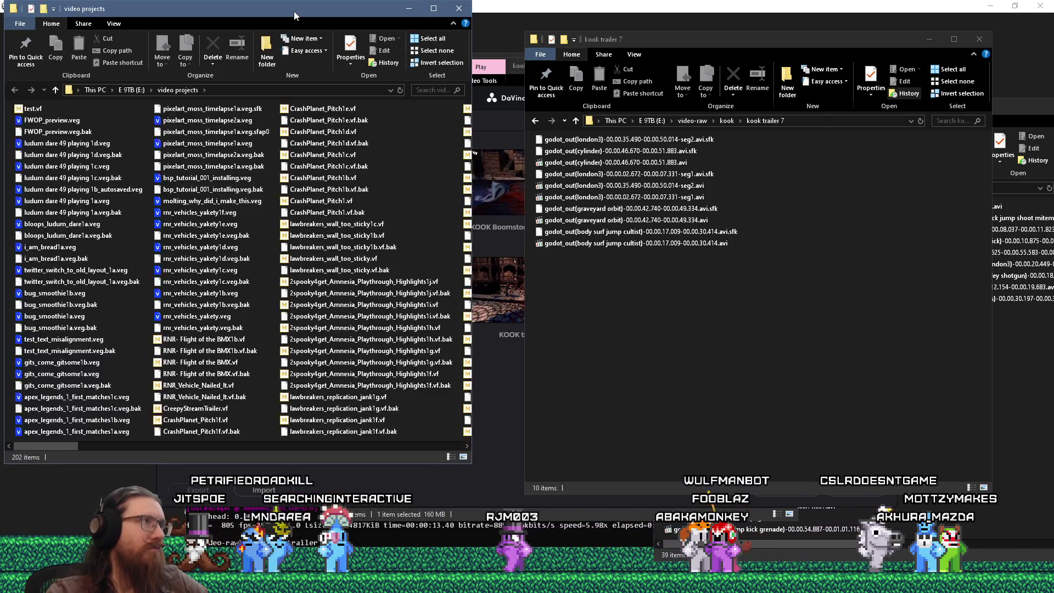
pyautogui.moveTo(220, 8); pyautogui.dragTo(576, 60)
pyautogui.click(485, 209)
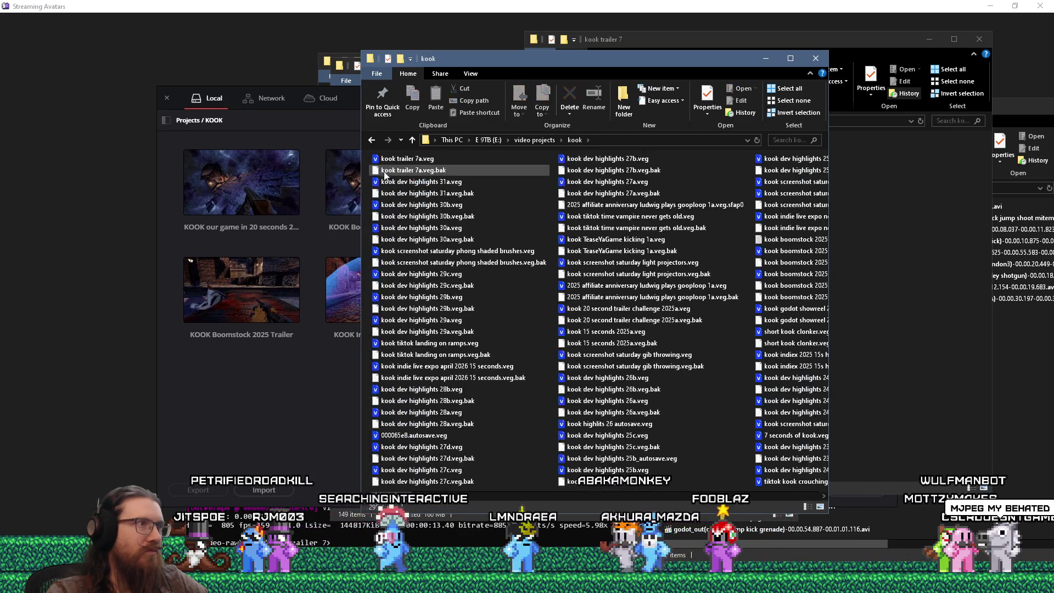
# - Rename kook trailer 7a.veg to 'kook trailer 7a(crashes - use DaVinci).veg' and close the folder
pyautogui.click(423, 159)
pyautogui.click(422, 159)
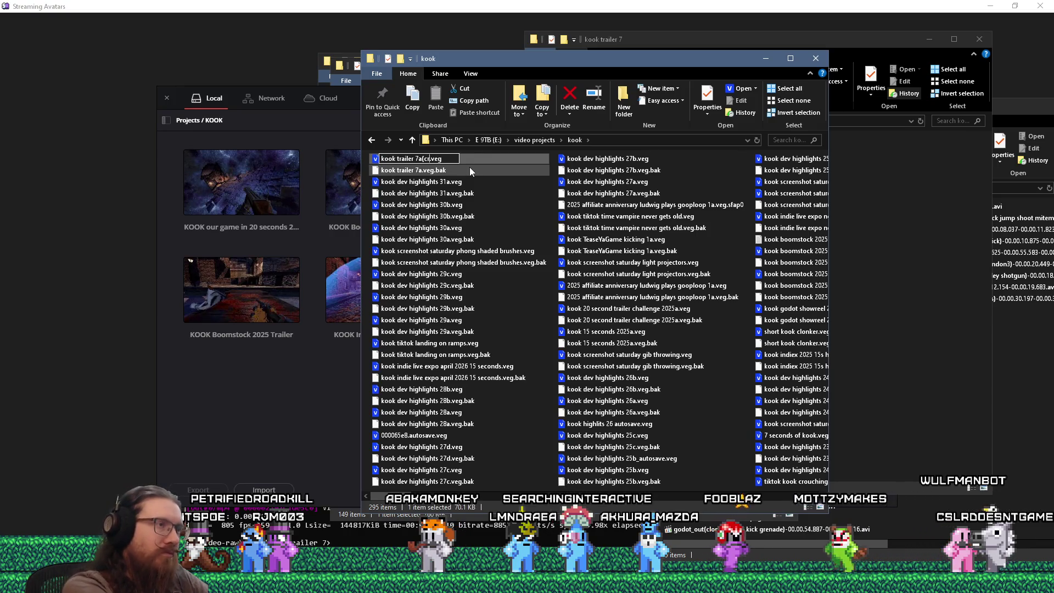
pyautogui.write('(crashes ')
pyautogui.write('- use D')
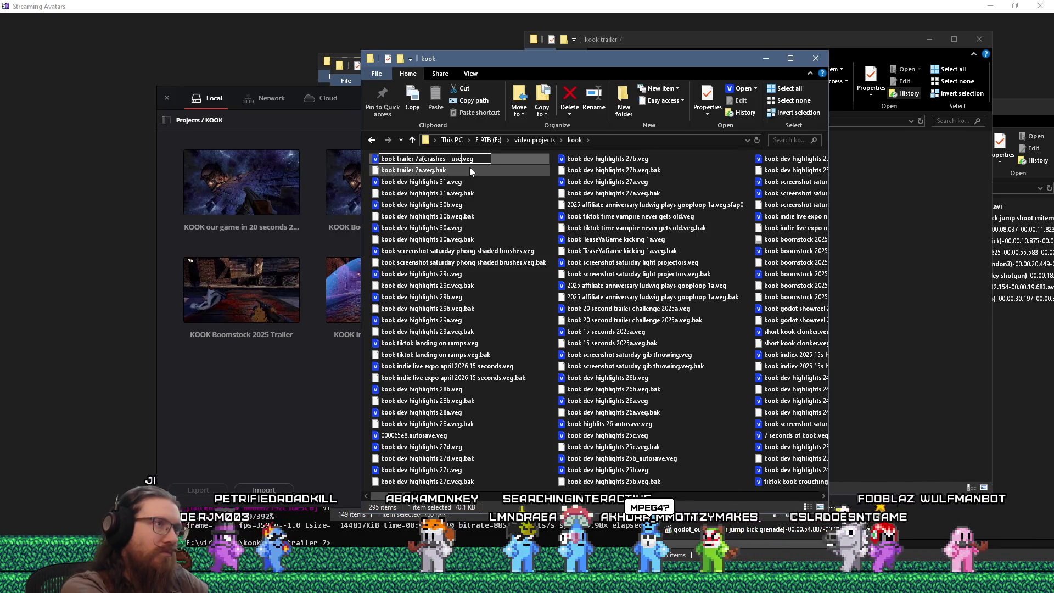
pyautogui.write('aVinci)')
pyautogui.press('Return')
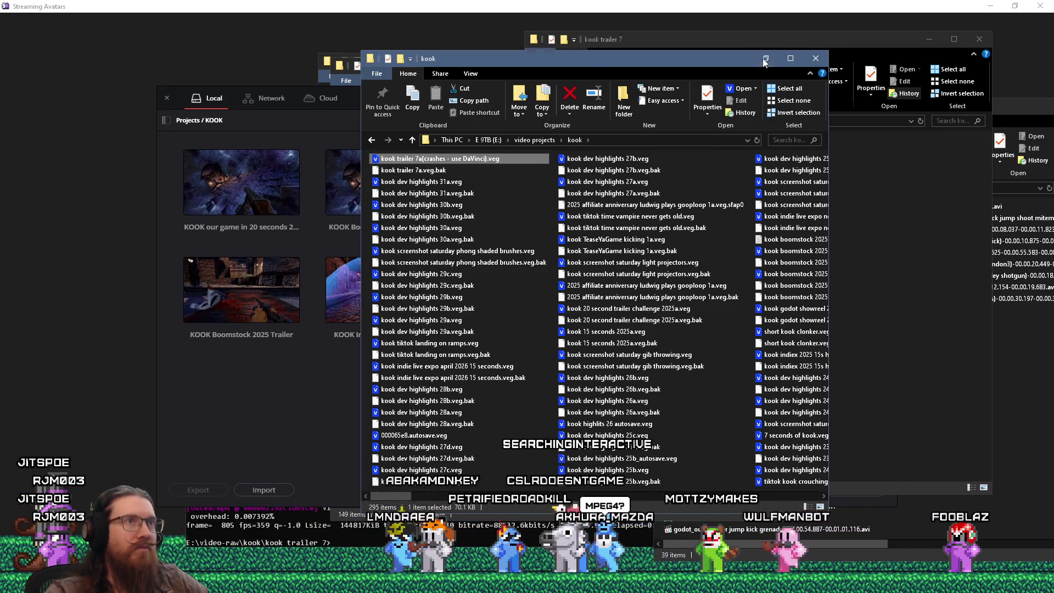
pyautogui.hotkey('ctrl', 'w')
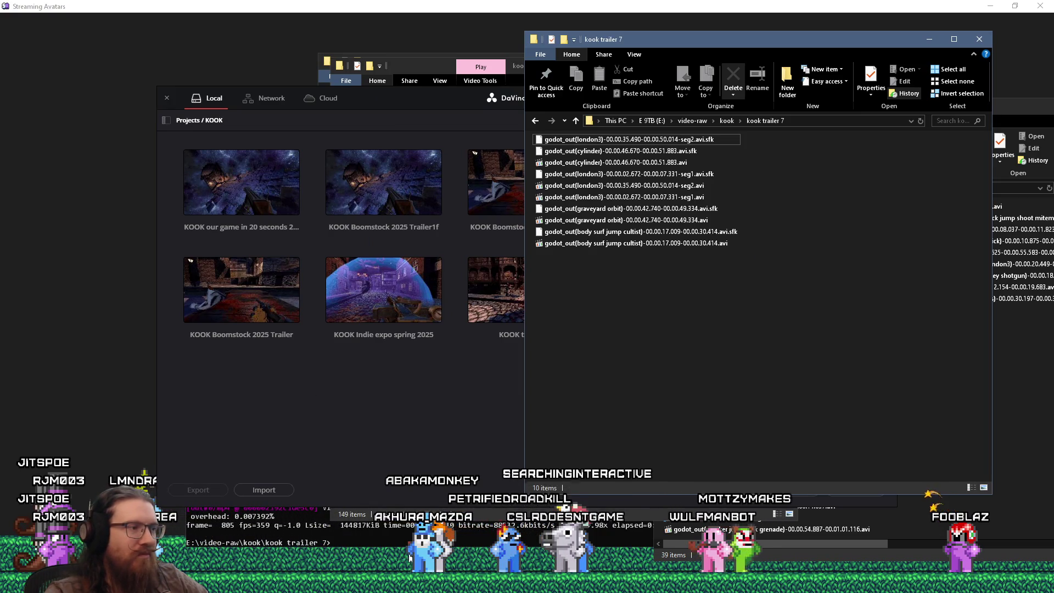
# - Launch Discord by searching 'discord' in the Start menu, then bring its window forward
pyautogui.press('super')
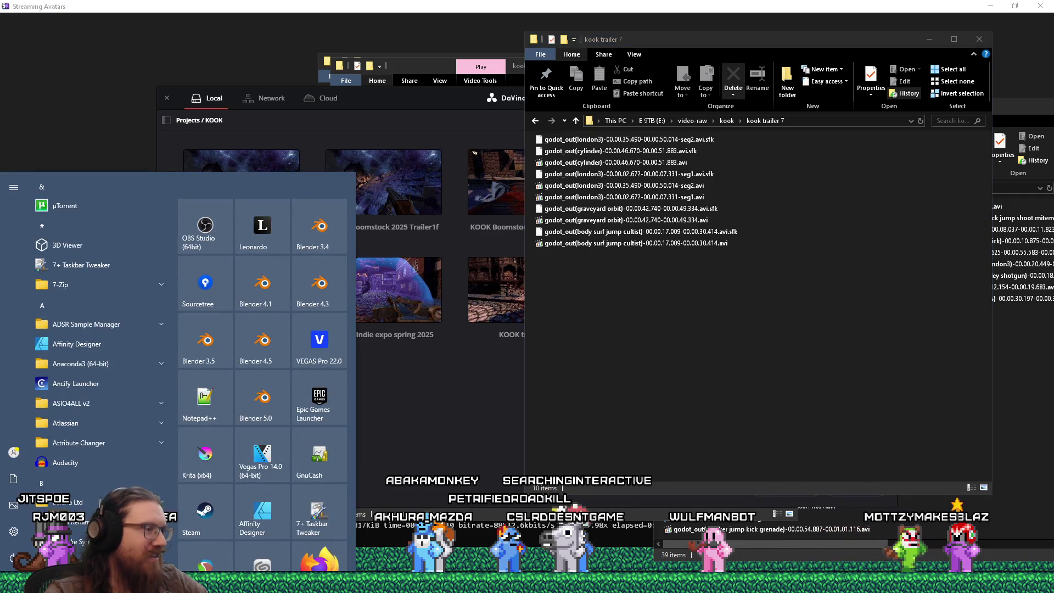
pyautogui.write('discord')
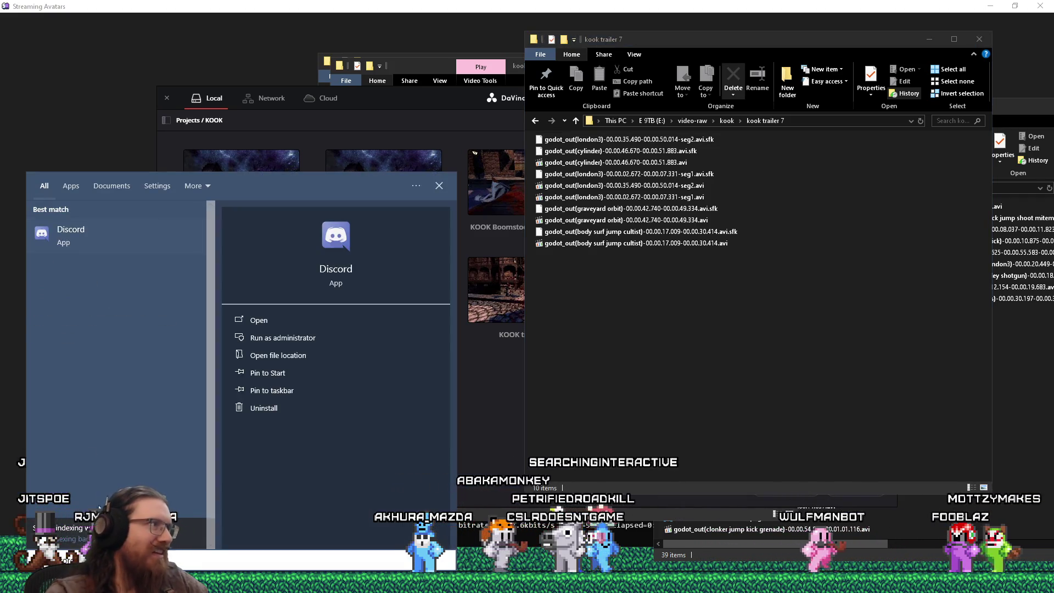
pyautogui.click(78, 252)
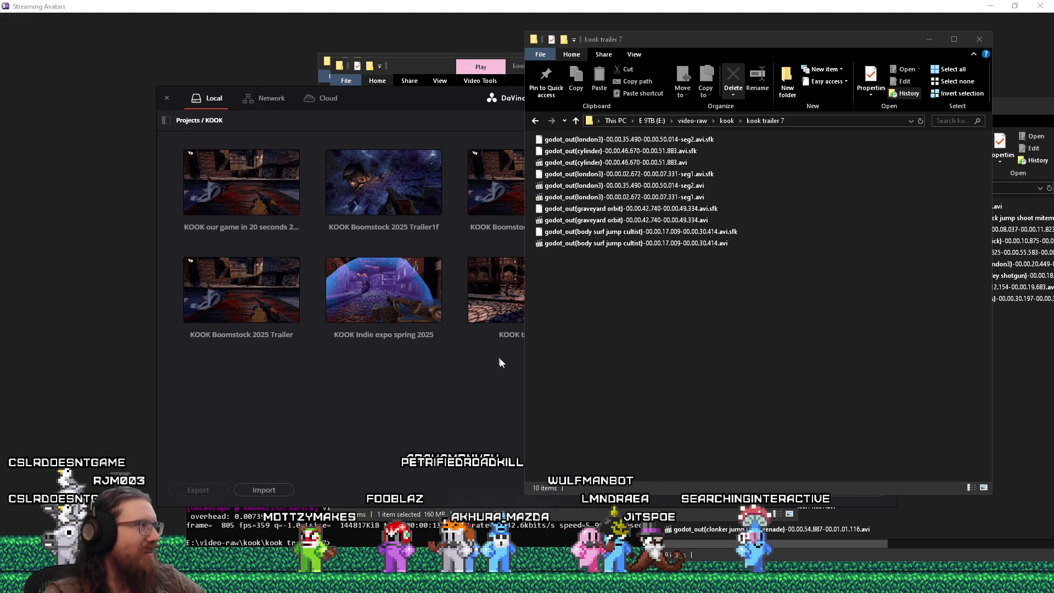
pyautogui.click(661, 578)
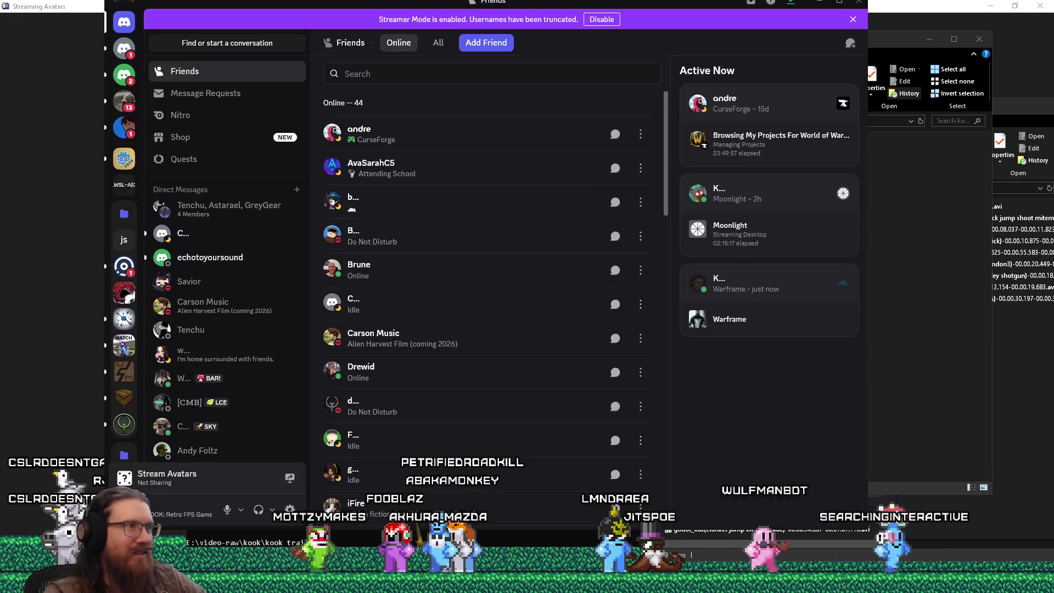
# - Play the 6-second video in Lone Wulf Studio's #your-projects channel, then close Discord with Alt+F4
pyautogui.click(122, 247)
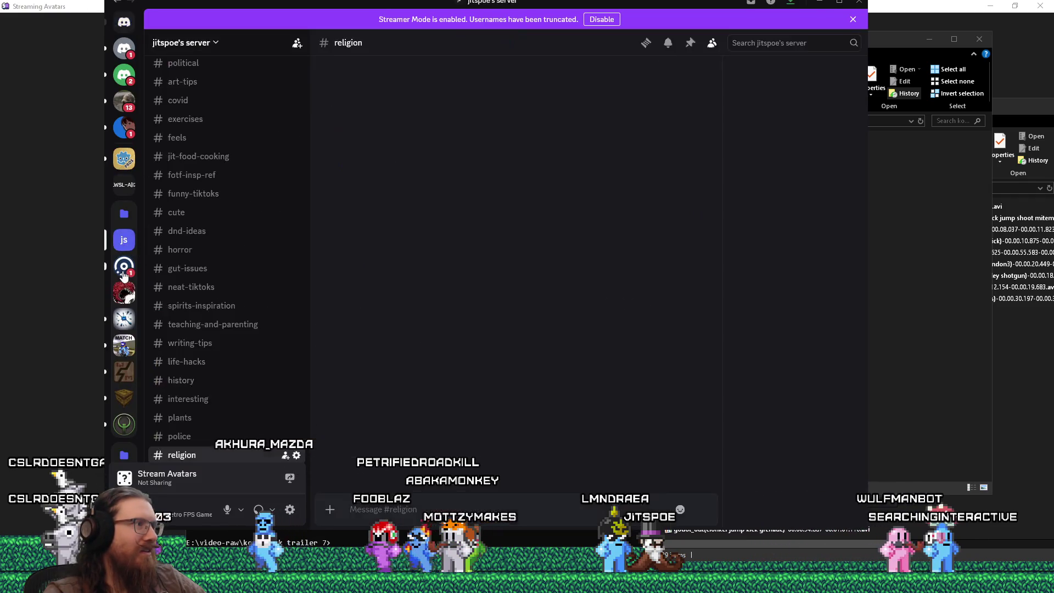
pyautogui.click(124, 267)
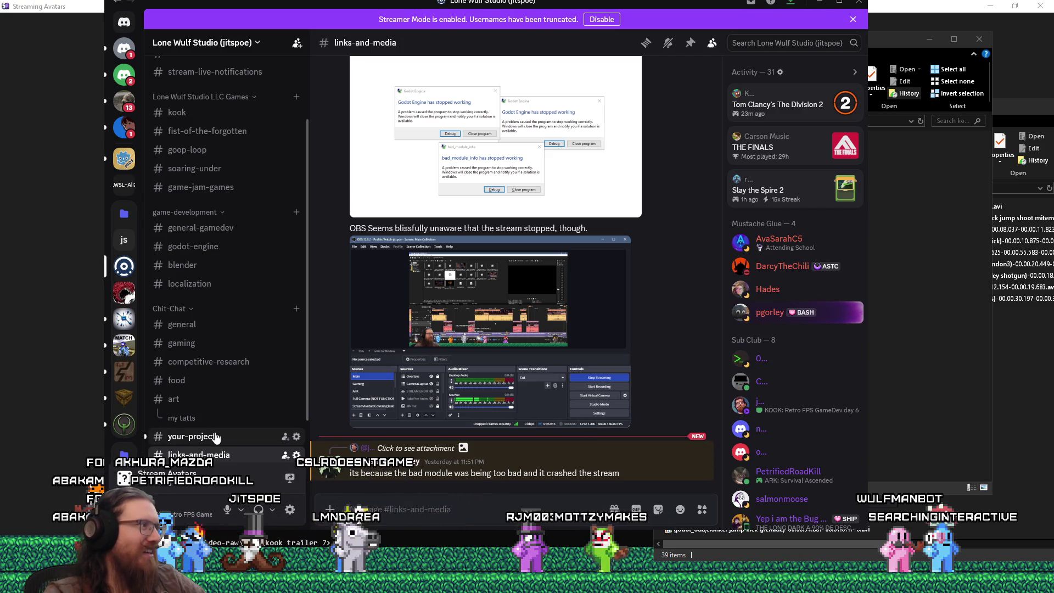
pyautogui.click(216, 437)
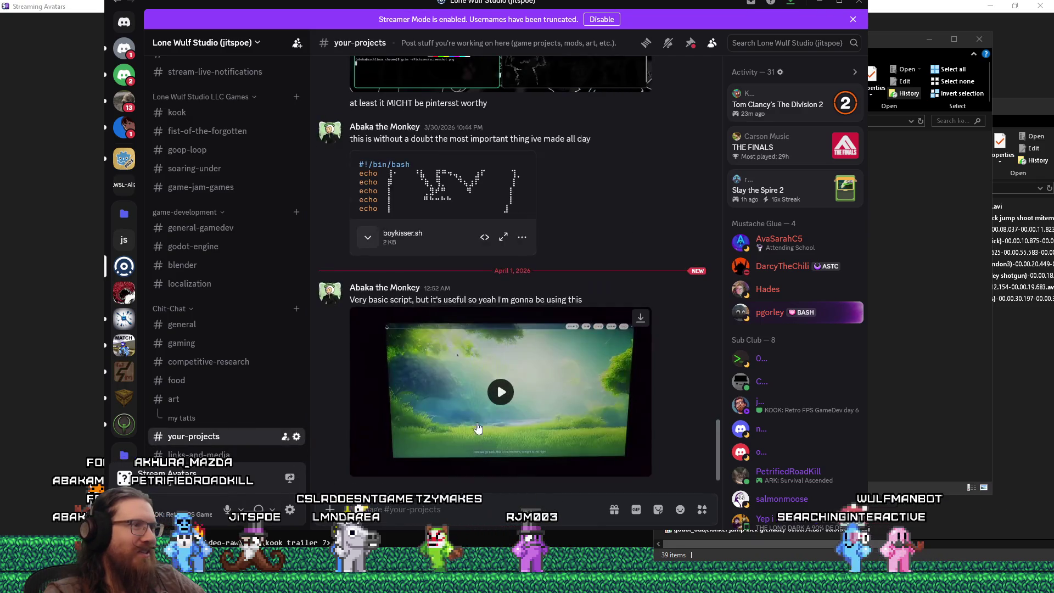
pyautogui.click(534, 367)
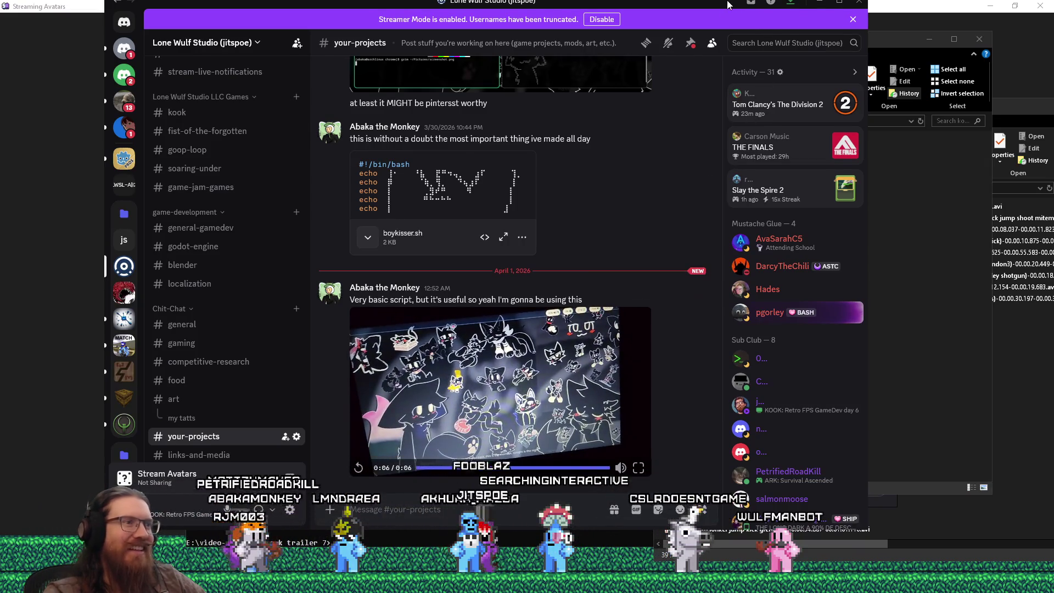
pyautogui.hotkey('alt', 'F4')
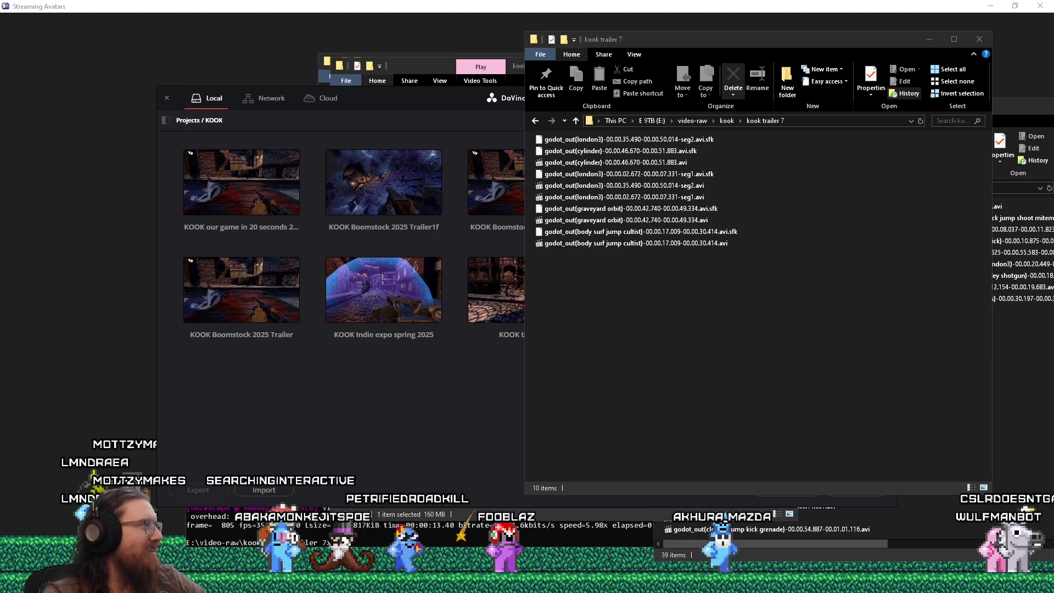
# - Switch back to Resolve's KOOK project manager beside the kook trailer 7 folder
pyautogui.hotkey('alt', 'Tab')
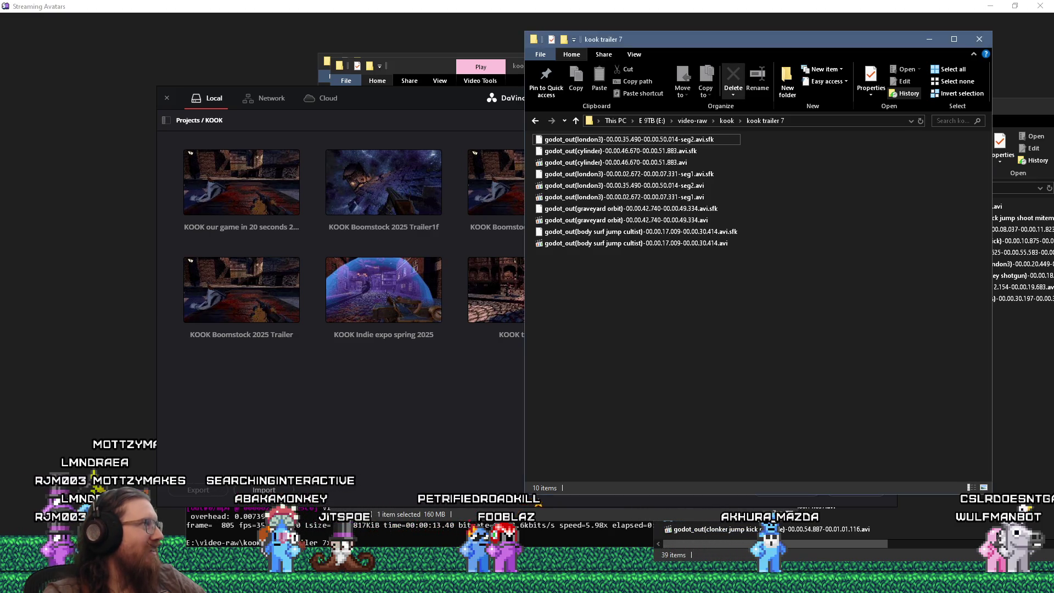
pyautogui.hotkey('alt', 'Tab')
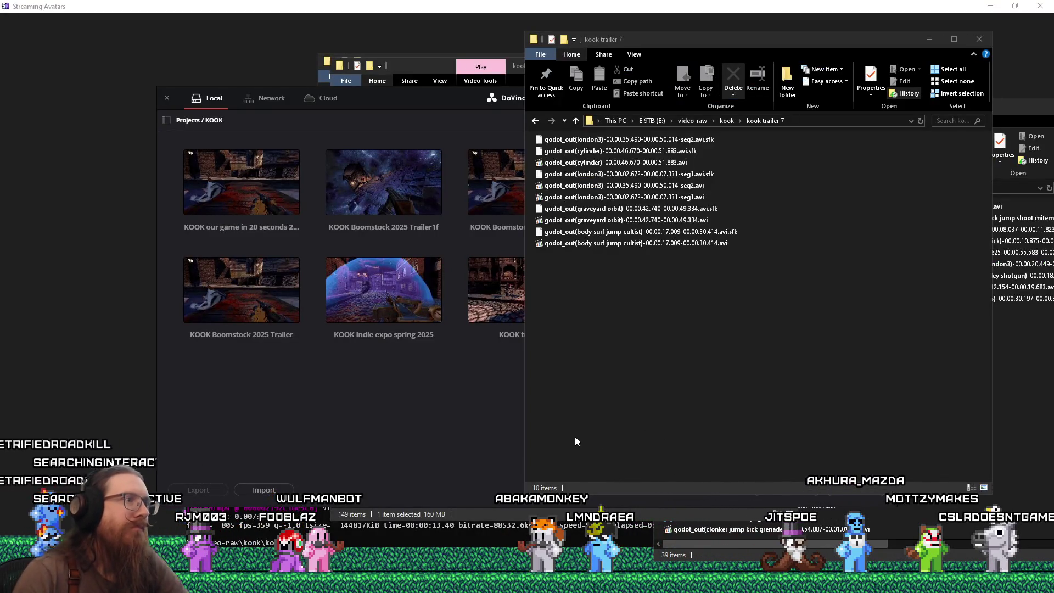
# - Open the KOOK Boomstock 2025 Trailer1f project from the Project Manager
pyautogui.click(380, 183)
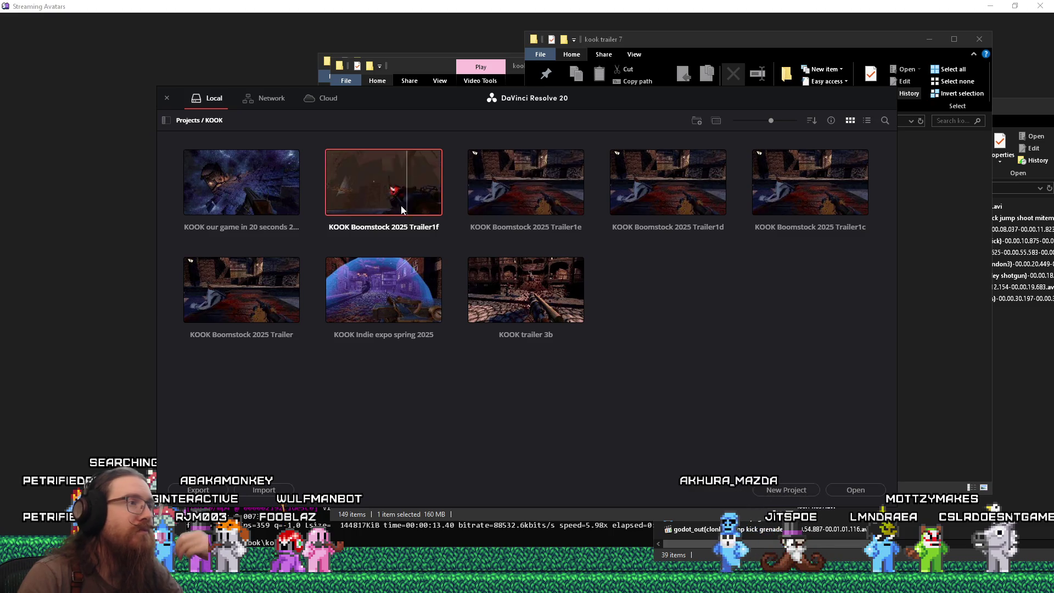
pyautogui.rightClick(376, 188)
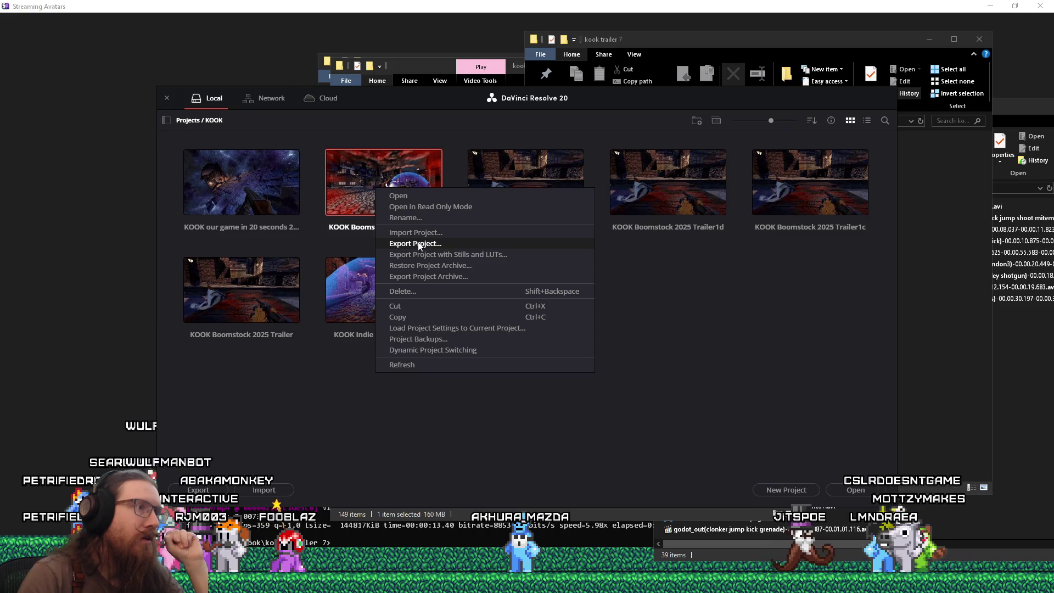
pyautogui.doubleClick(348, 183)
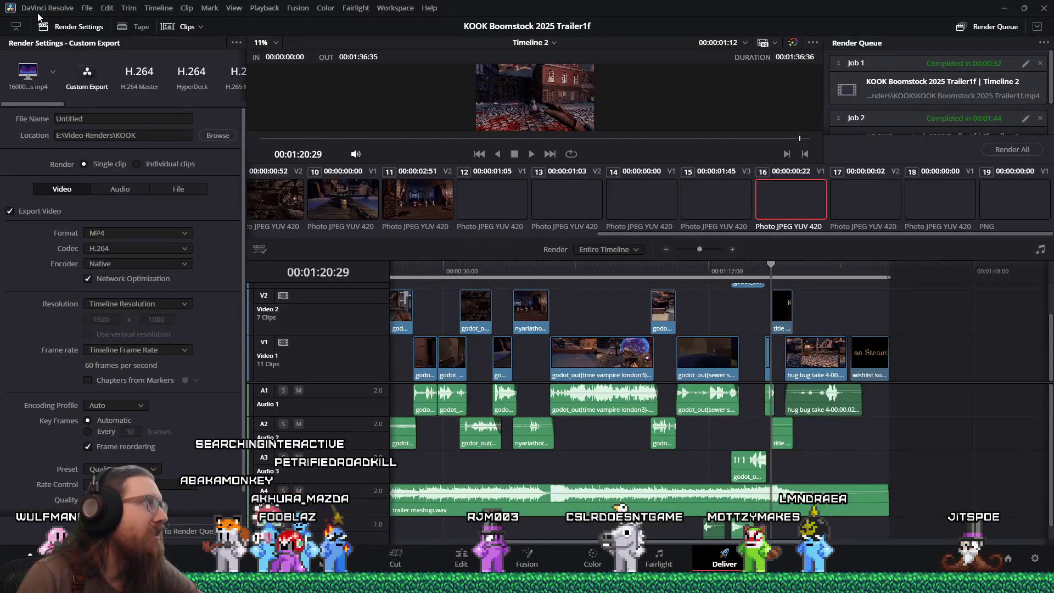
# - Save the project as a copy named 'KOOK Trailer 7b', then switch to the Edit page
pyautogui.click(86, 9)
pyautogui.click(113, 112)
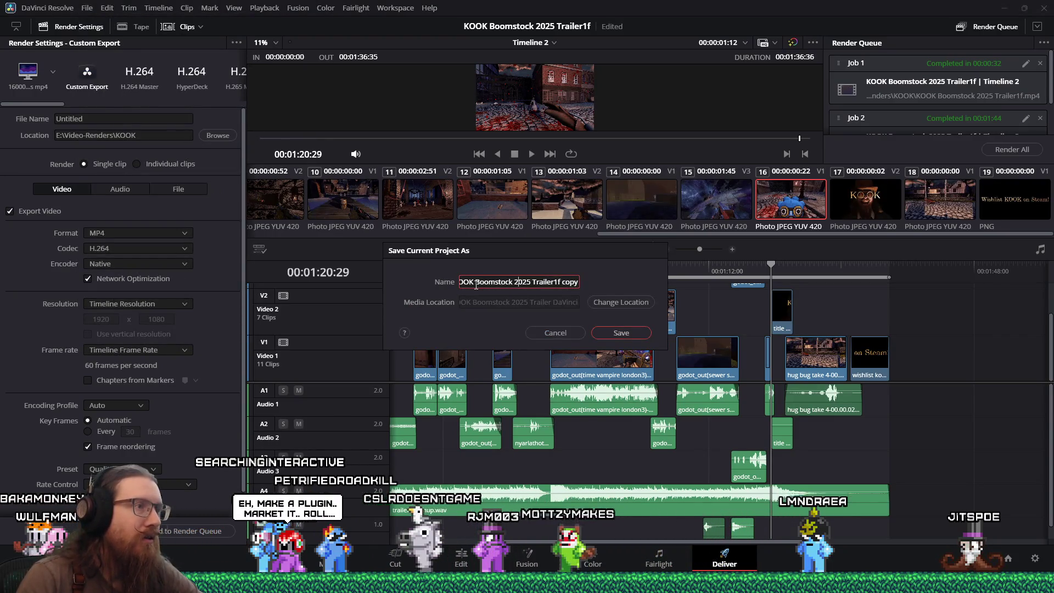
pyautogui.write('KOOK Traile')
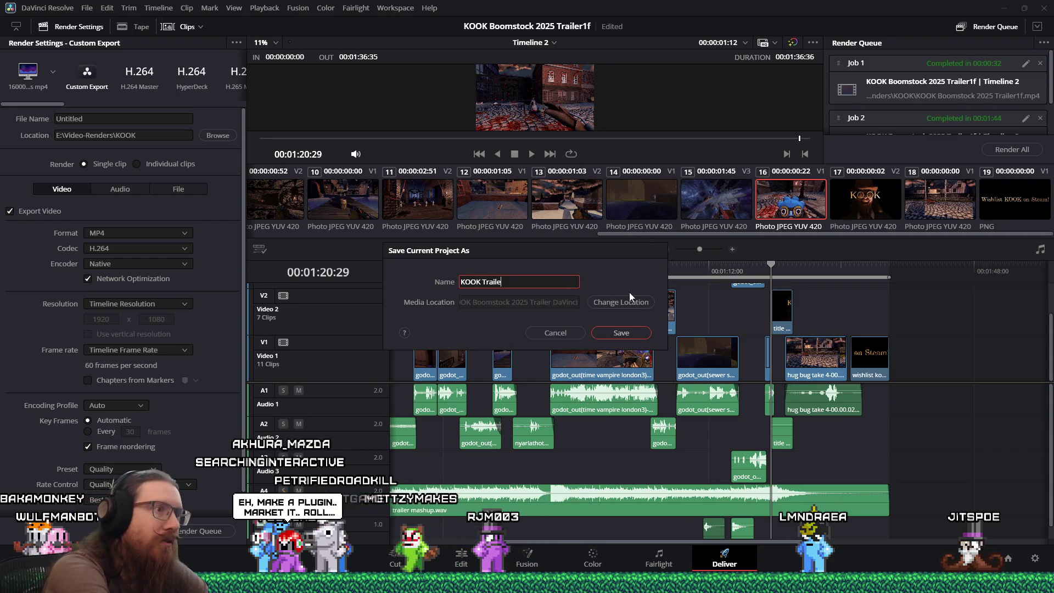
pyautogui.write('r 1b')
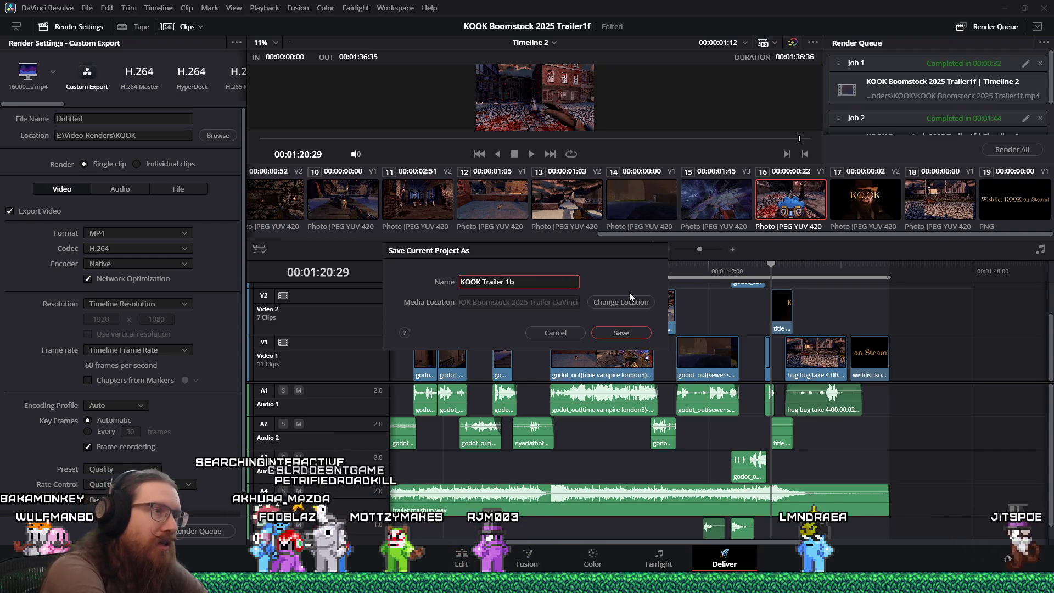
pyautogui.press('BackSpace')
pyautogui.press('BackSpace')
pyautogui.write('7b')
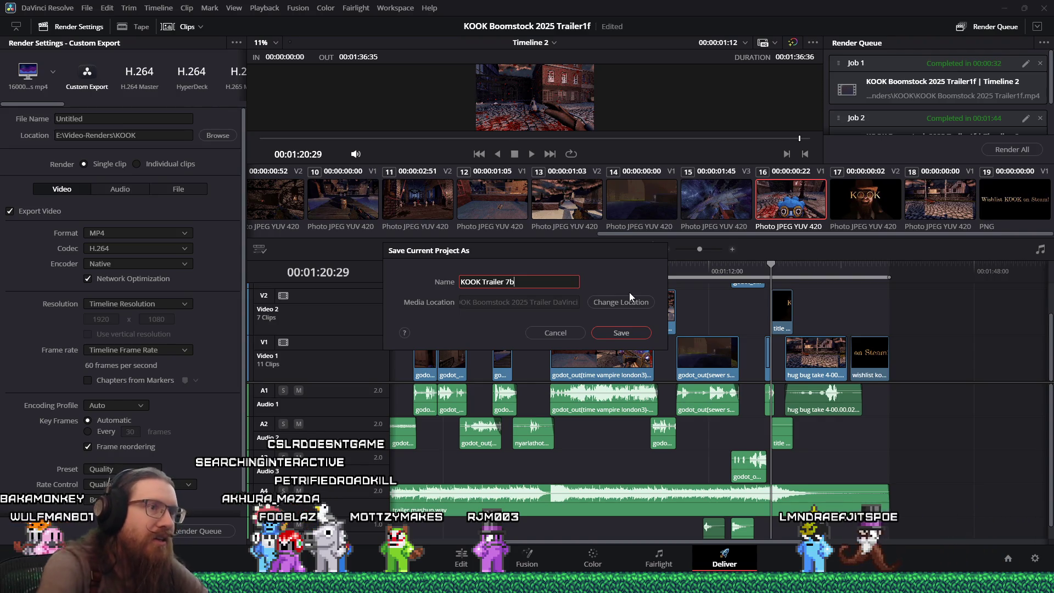
pyautogui.click(621, 332)
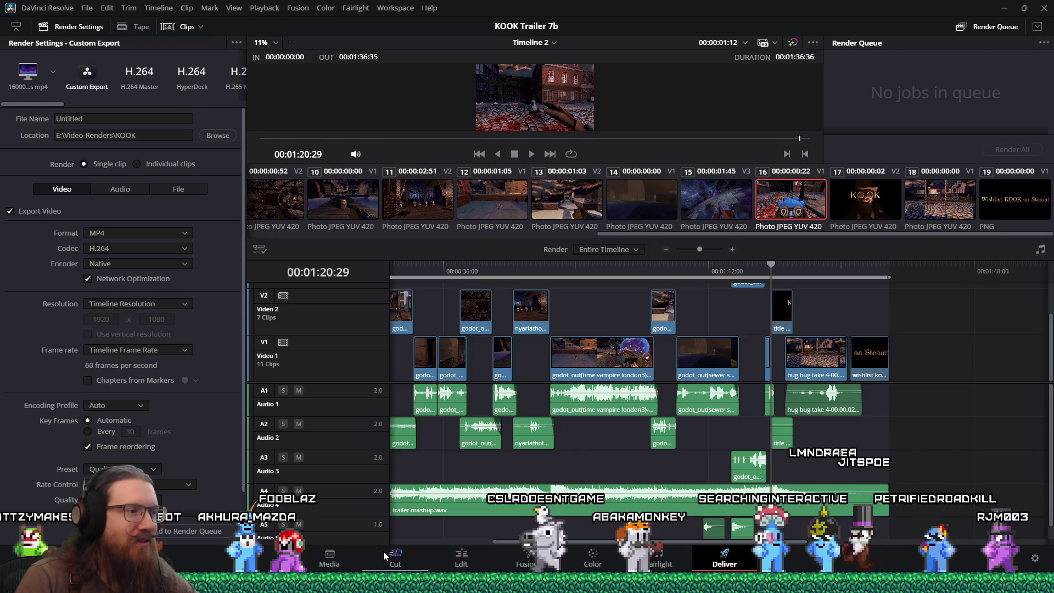
pyautogui.click(461, 558)
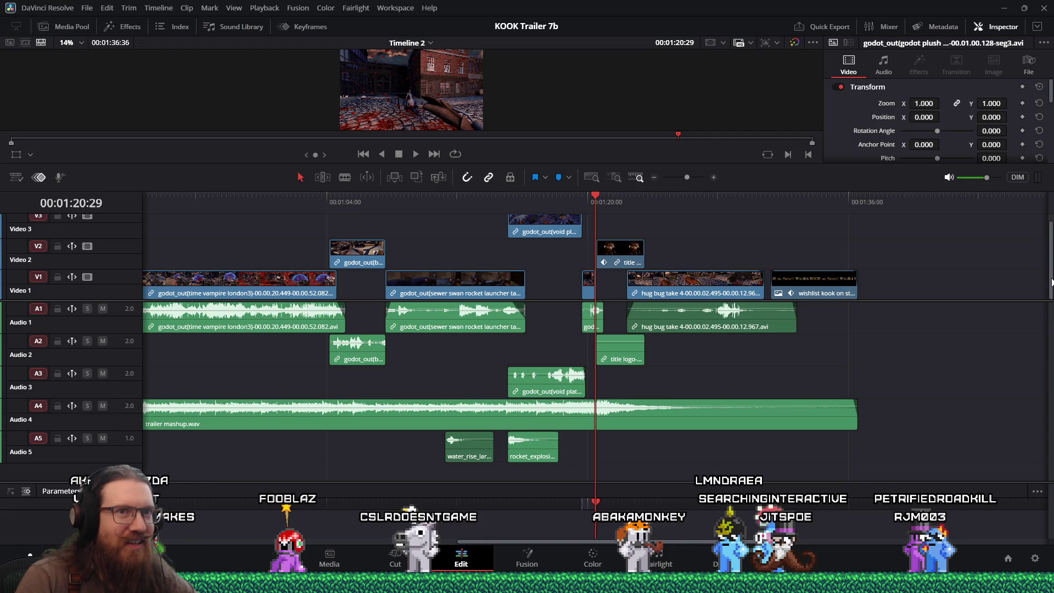
# - Give the video tracks more room and park the playhead at the start of KOOK Trailer 7b
pyautogui.moveTo(956, 300); pyautogui.dragTo(950, 355)
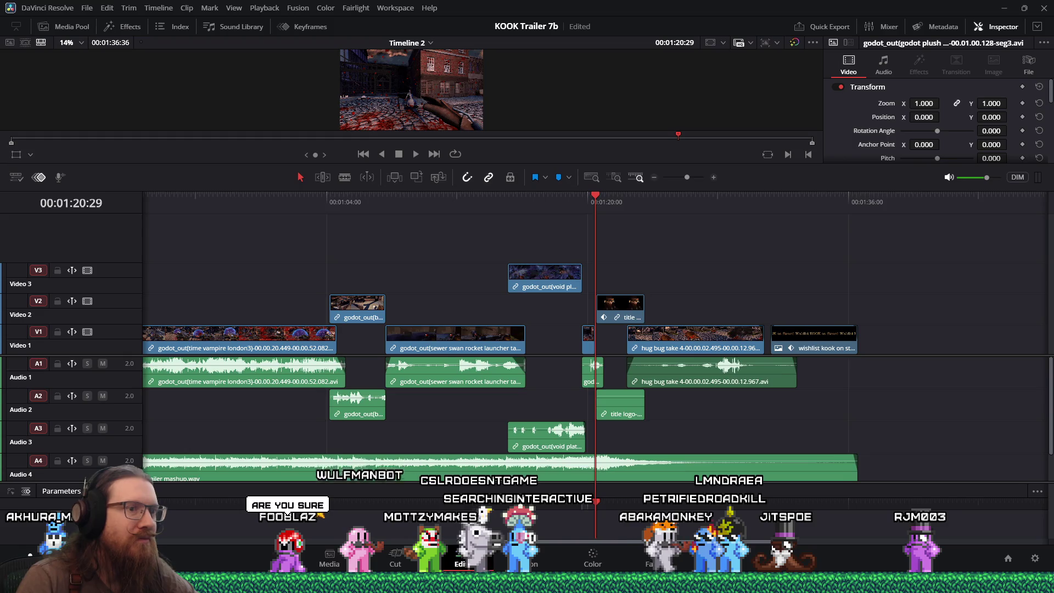
pyautogui.hscroll(-10, 595, 335)
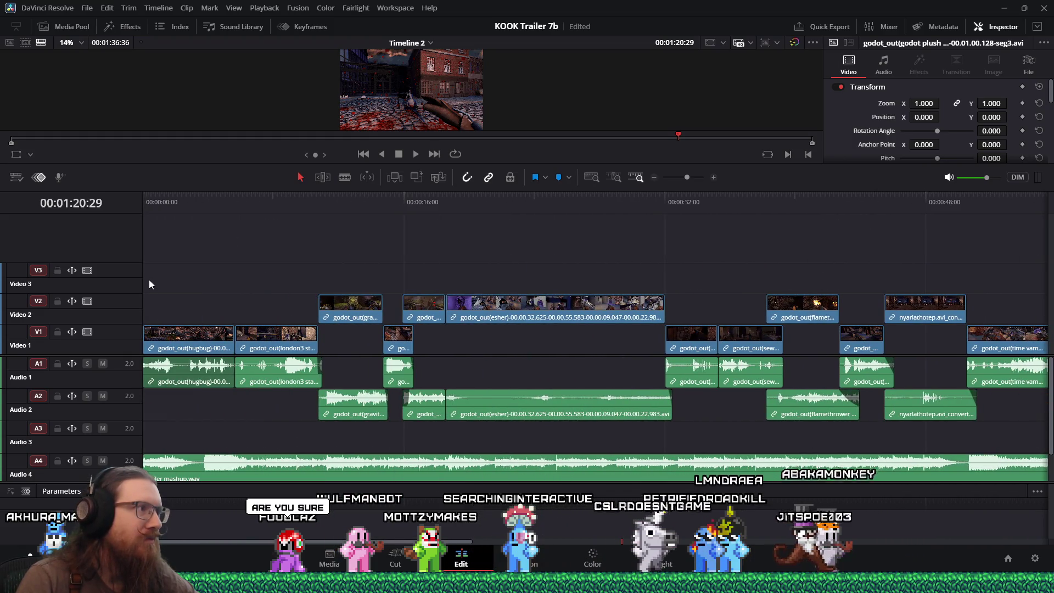
pyautogui.click(146, 278)
pyautogui.click(146, 194)
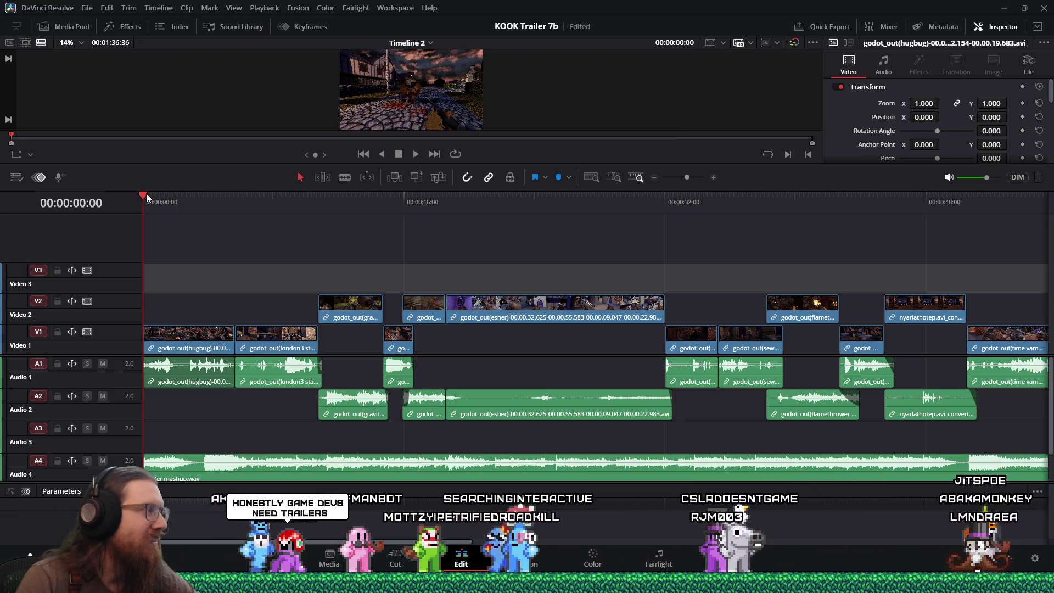
# - Play the trailer's opening seconds in an enlarged viewer, then launch VEGAS Pro 22
pyautogui.press('space')
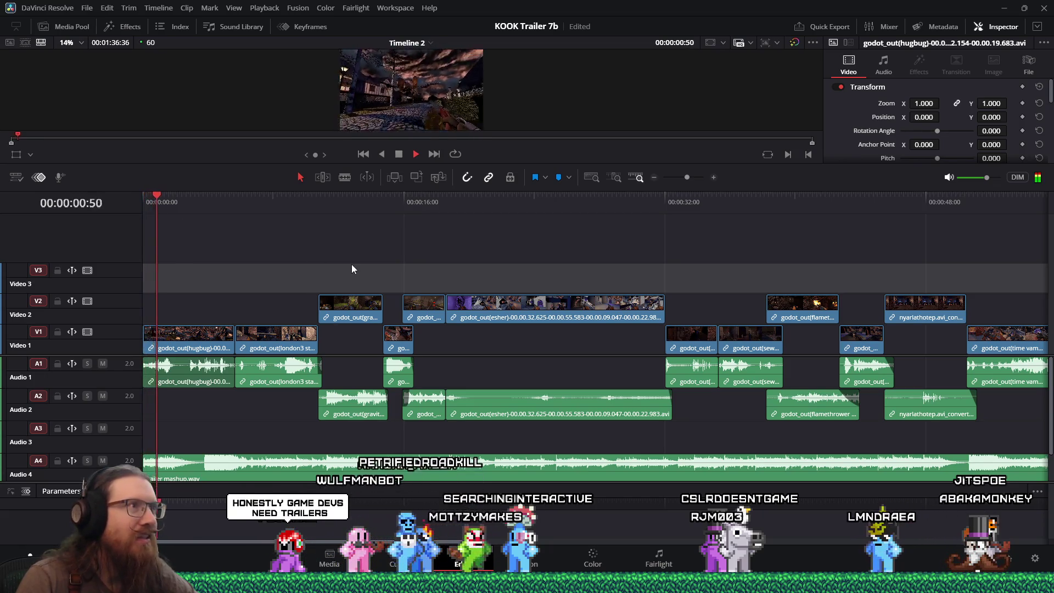
pyautogui.moveTo(478, 161); pyautogui.dragTo(474, 228)
pyautogui.press('space')
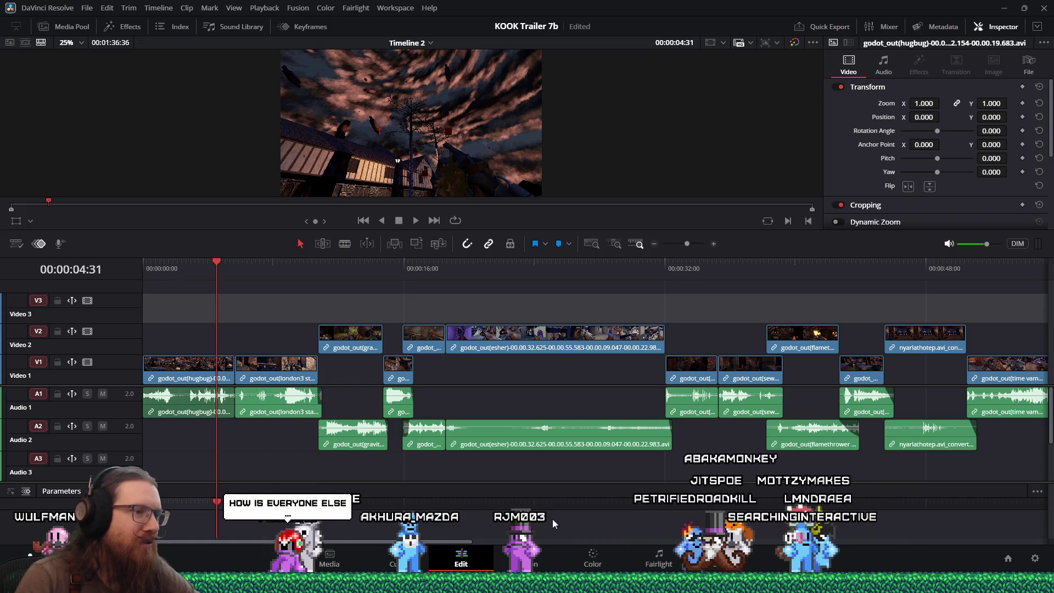
pyautogui.press('super')
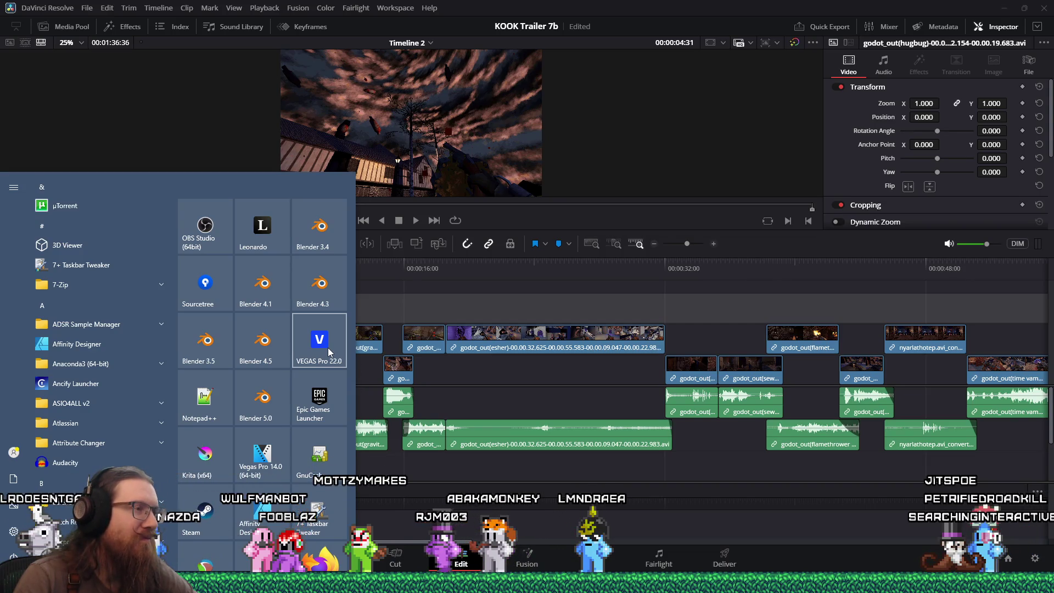
pyautogui.click(421, 415)
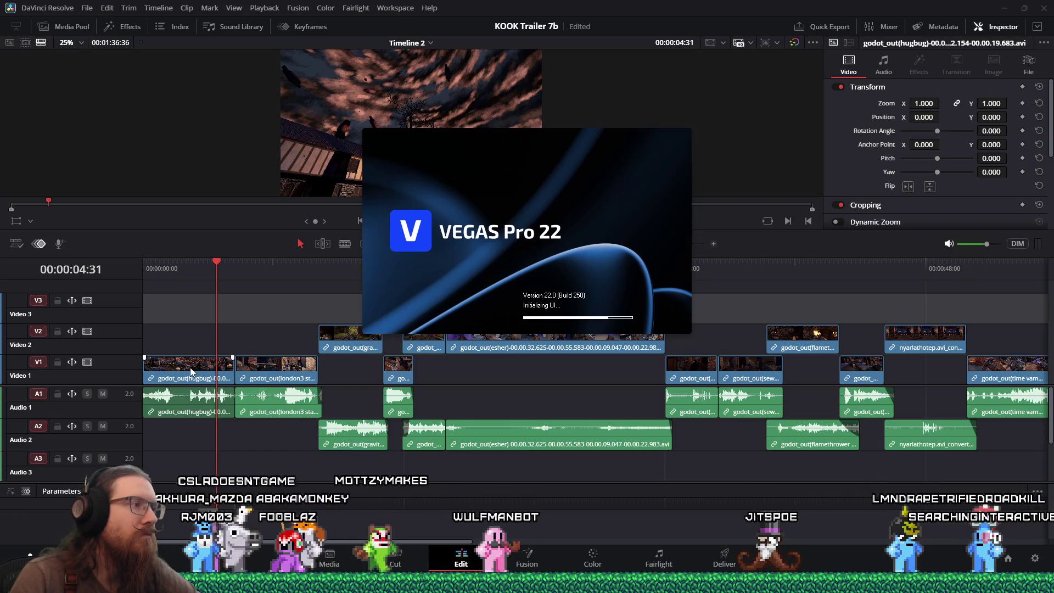
# - Move the hugbug clip from V1 up to V2 at the playhead, then switch toward the kook trailer 7 folder
pyautogui.moveTo(187, 364)
pyautogui.mouseDown()
pyautogui.moveTo(187, 349)
pyautogui.moveTo(257, 351)
pyautogui.mouseUp()
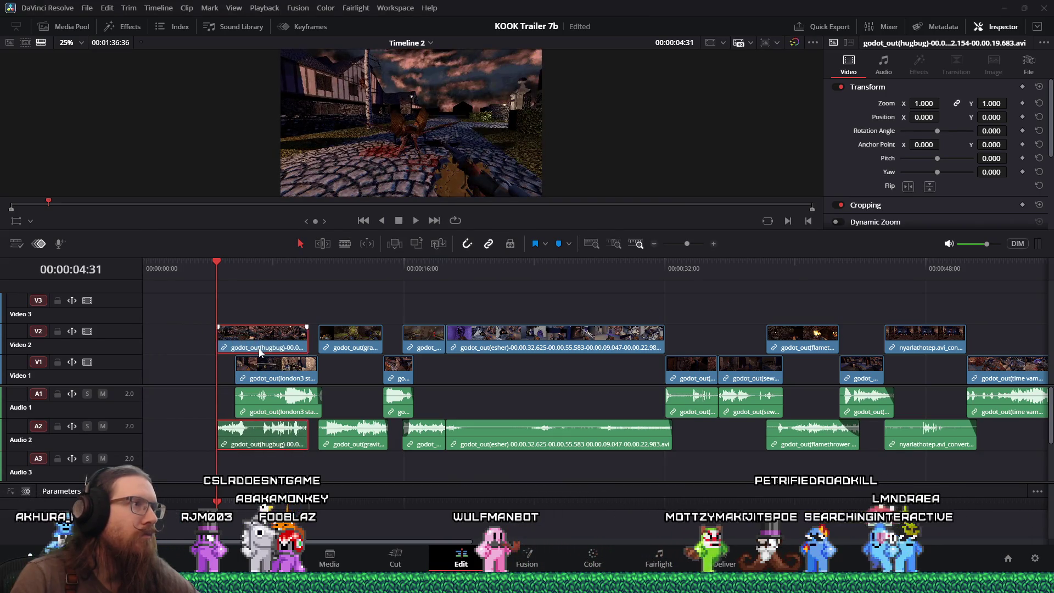
pyautogui.hotkey('alt', 'Tab')
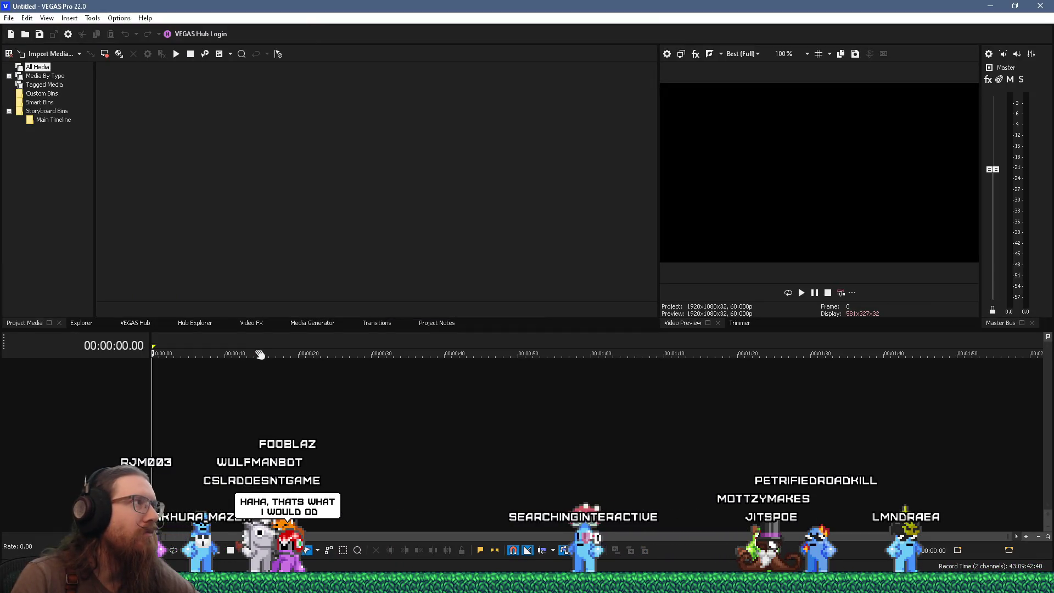
pyautogui.hotkey('alt', 'Tab')
pyautogui.hotkey('alt', 'Tab')
pyautogui.hotkey('alt', 'Tab')
pyautogui.hotkey('alt', 'Tab')
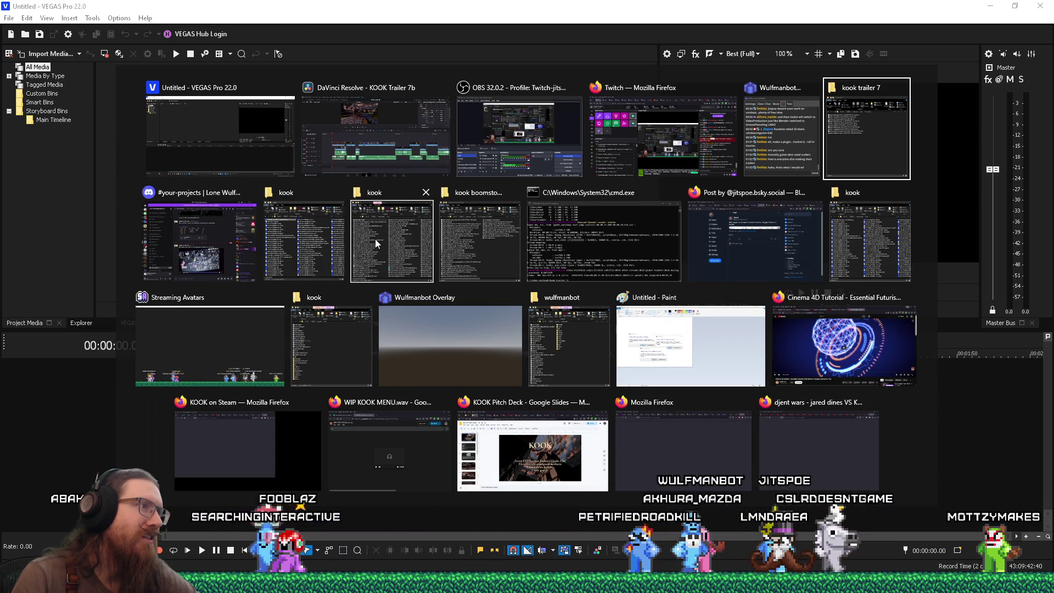
# - Check the kook renders folder, then bring up VEGAS's Open dialog on the kook Video Projects folder
pyautogui.click(357, 242)
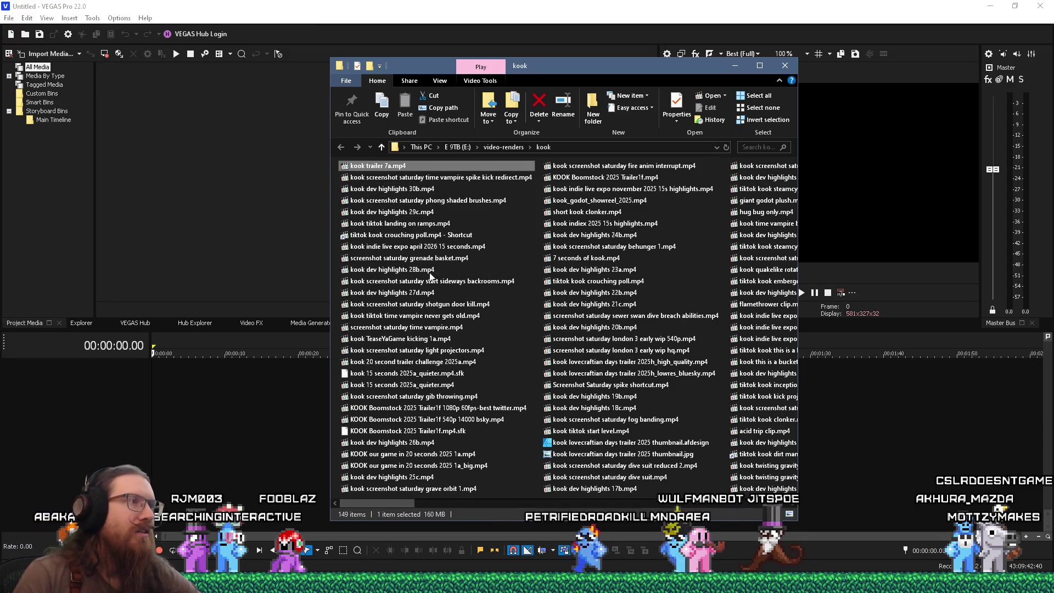
pyautogui.press('super+Tab')
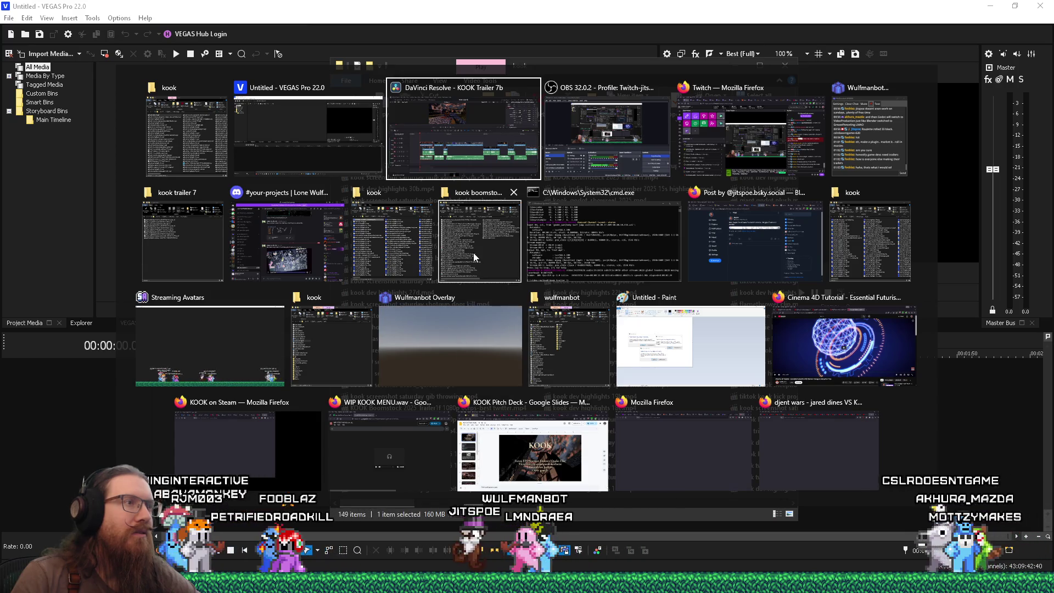
pyautogui.click(460, 258)
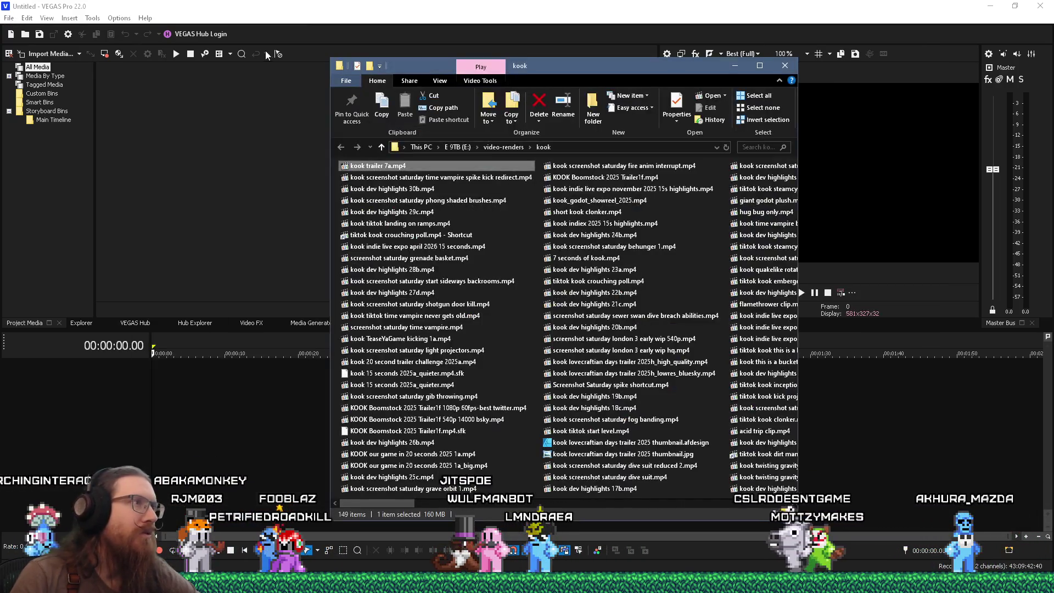
pyautogui.click(8, 18)
pyautogui.click(31, 44)
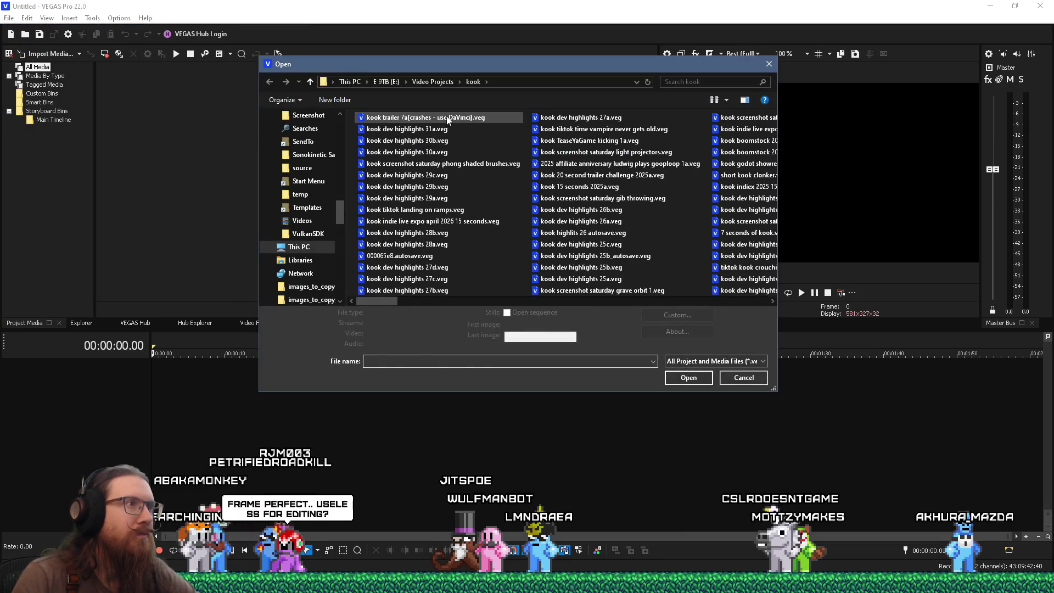
# - Open kook trailer 7a(crashes - use DaVinci).veg and zoom in on the start of its timeline
pyautogui.doubleClick(447, 117)
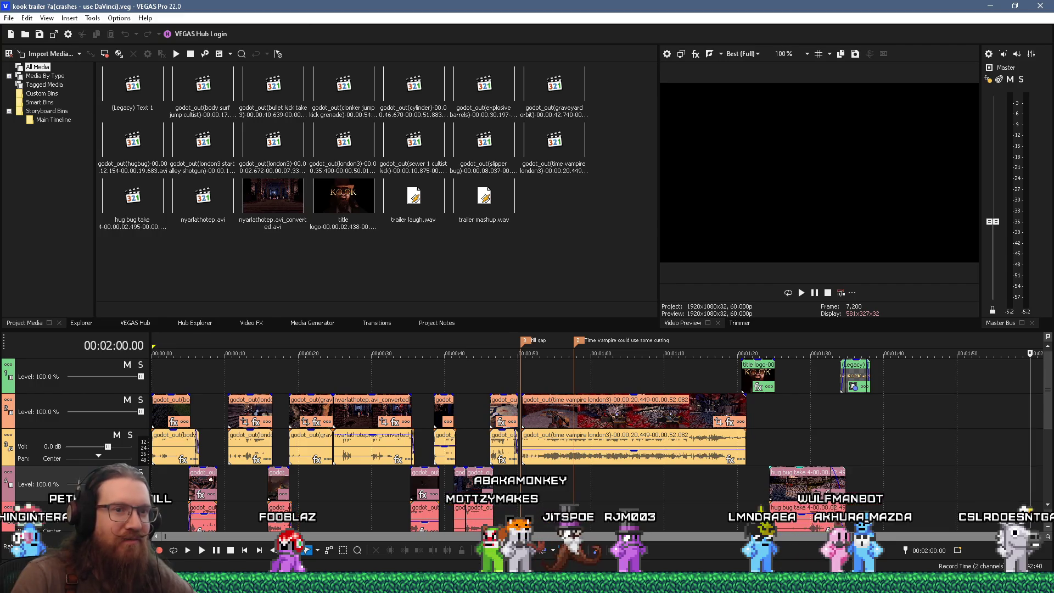
pyautogui.scroll(3, 255, 518)
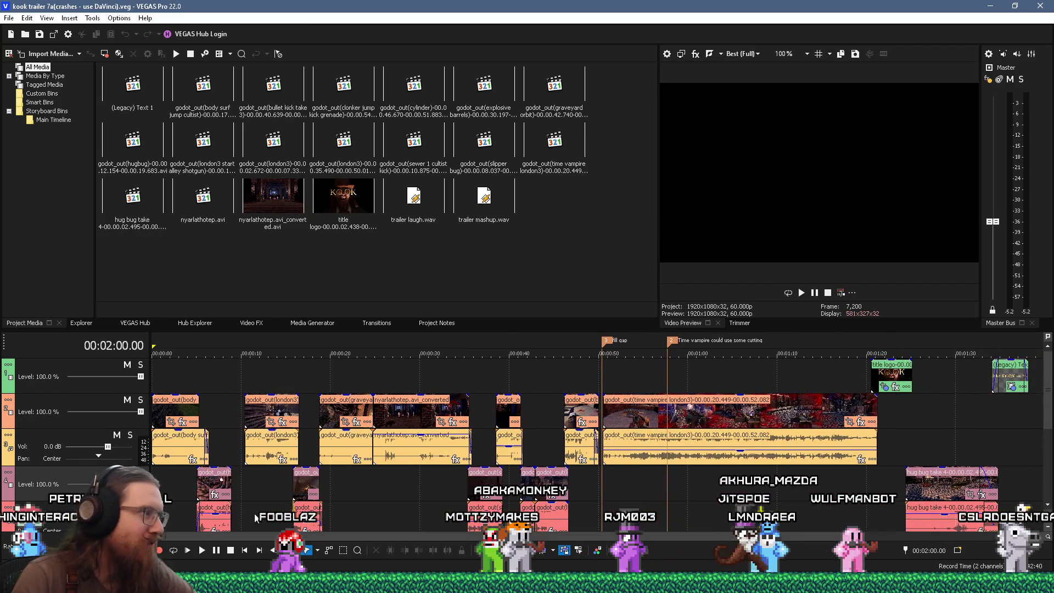
pyautogui.hotkey('ctrl', 'Home')
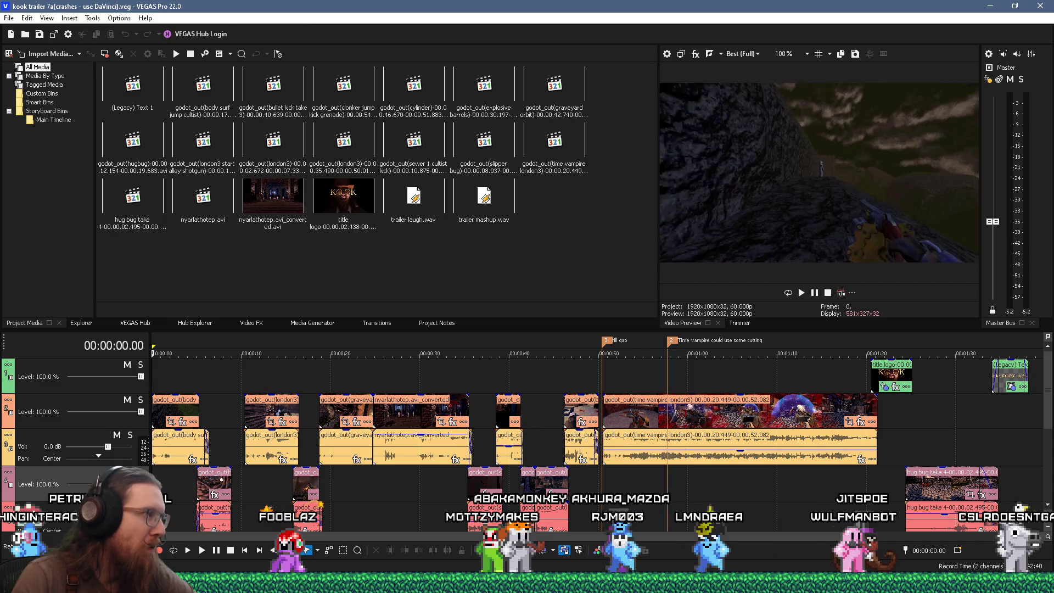
pyautogui.scroll(5, 161, 479)
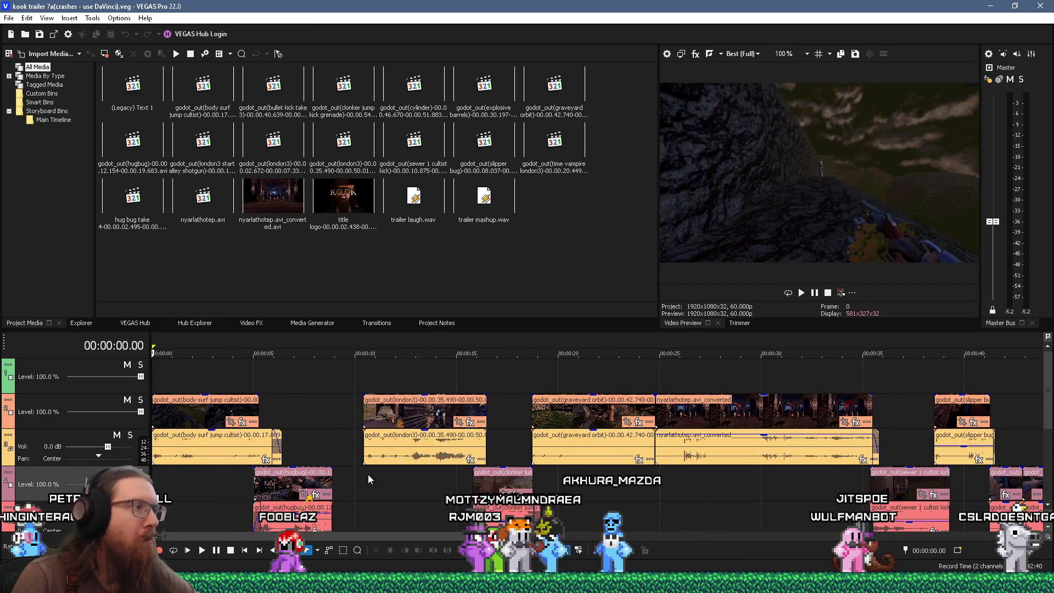
# - Bring the kook trailer 7 clip folder to the front
pyautogui.hotkey('alt', 'Tab')
pyautogui.press('Tab')
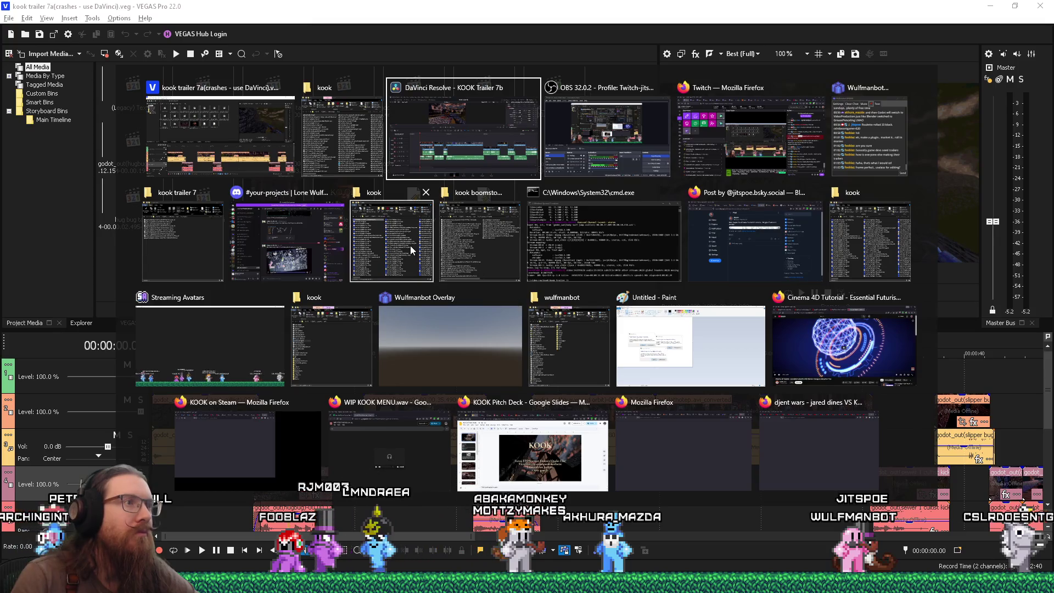
pyautogui.press('Tab')
pyautogui.press('Tab')
pyautogui.press('Tab')
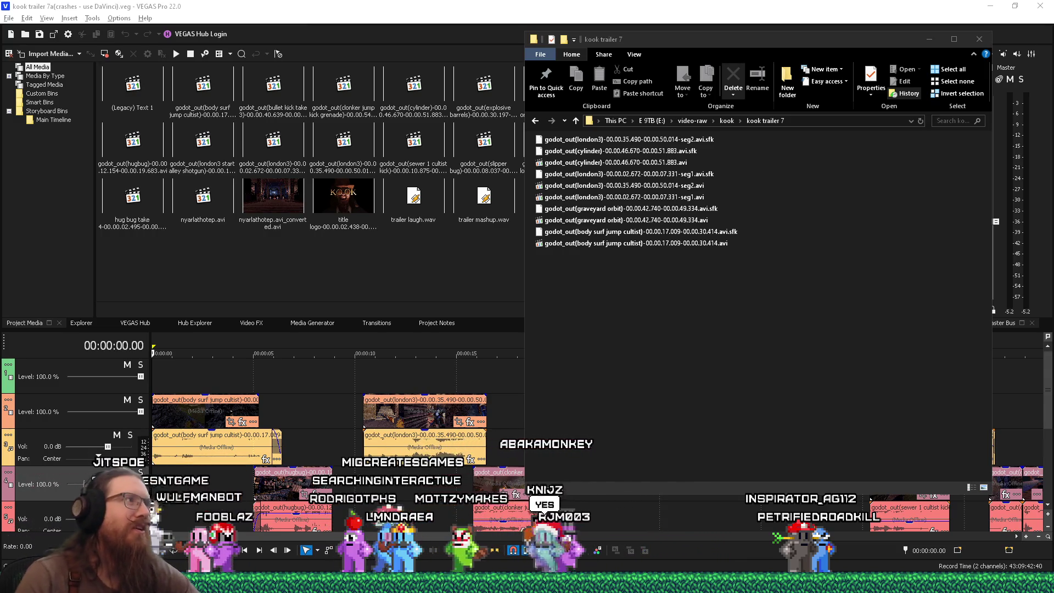
pyautogui.click(355, 26)
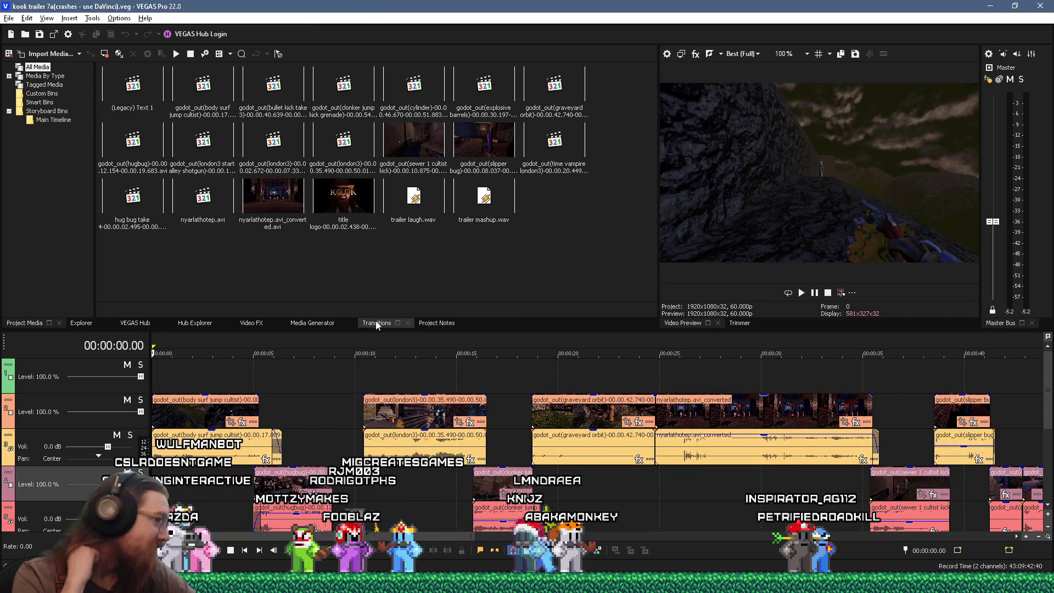
pyautogui.hotkey('alt', 'Tab')
pyautogui.hotkey('alt', 'Tab')
pyautogui.hotkey('alt', 'Tab')
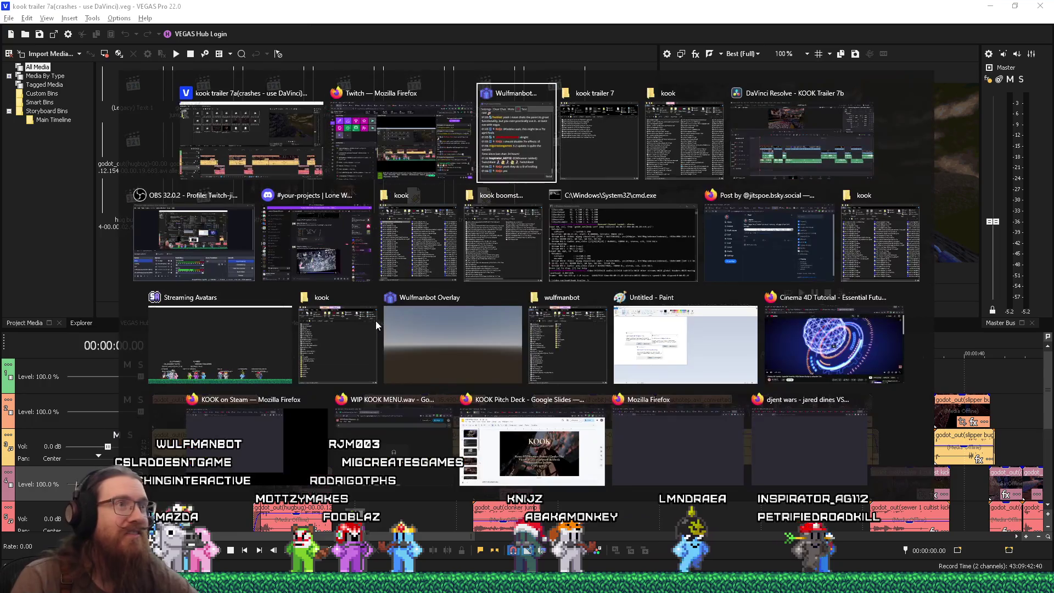
pyautogui.hotkey('alt', 'Tab')
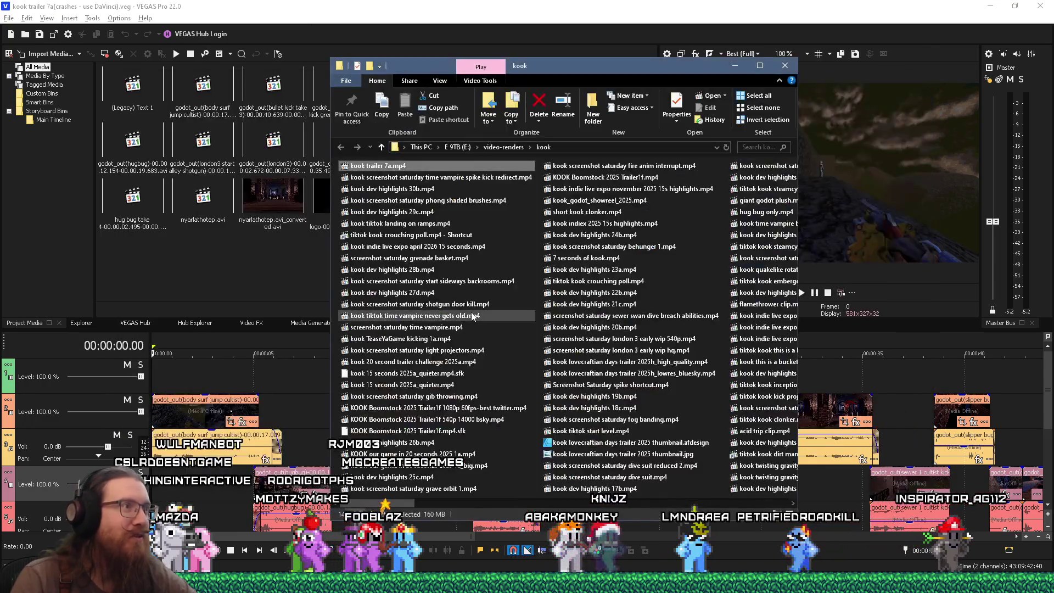
pyautogui.hotkey('alt', 'Tab')
pyautogui.hotkey('alt', 'Tab')
pyautogui.hotkey('alt', 'Tab')
pyautogui.hotkey('alt', 'Tab')
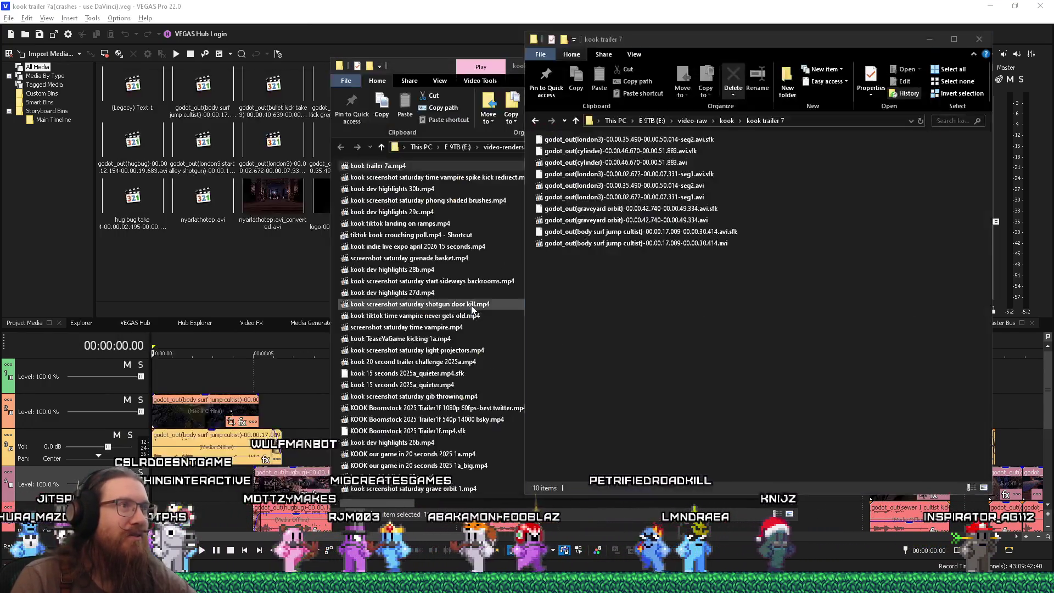
pyautogui.moveTo(805, 39)
pyautogui.mouseDown()
pyautogui.moveTo(804, 70)
pyautogui.moveTo(772, 68)
pyautogui.moveTo(803, 48)
pyautogui.mouseUp()
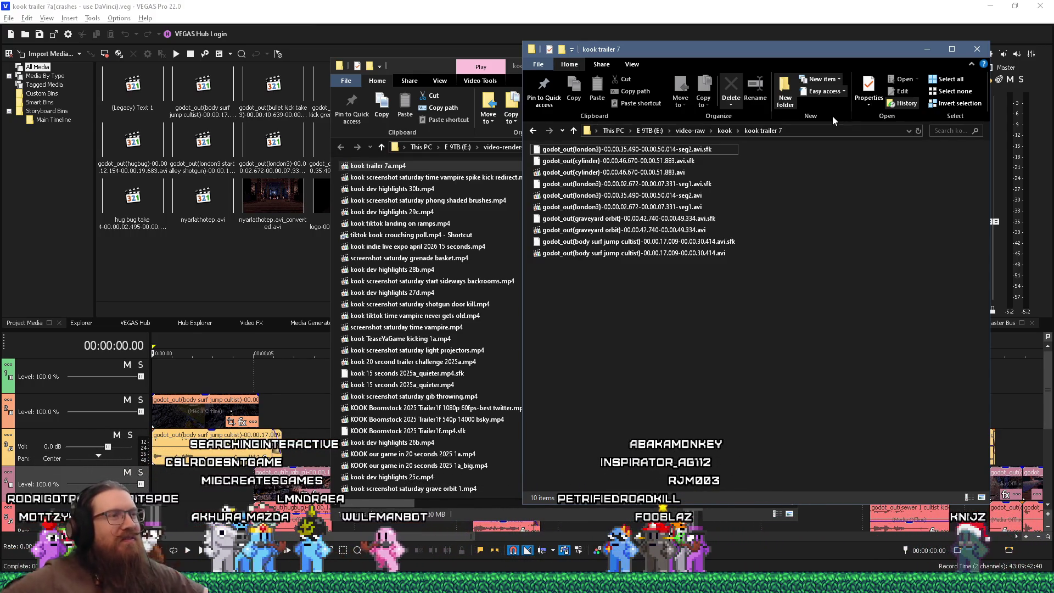
pyautogui.hotkey('alt', 'Tab')
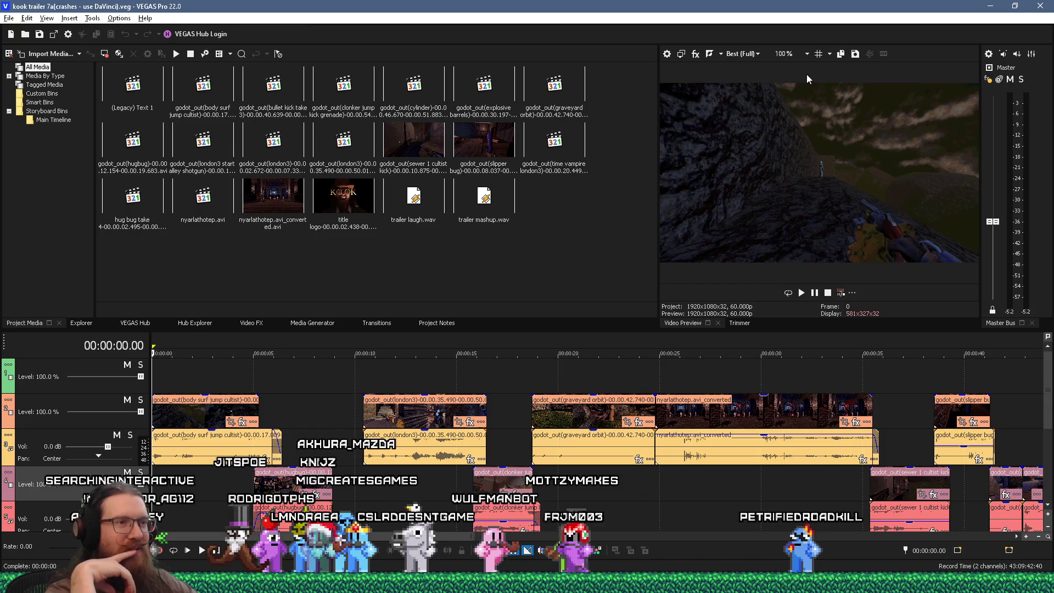
pyautogui.hotkey('alt', 'Tab')
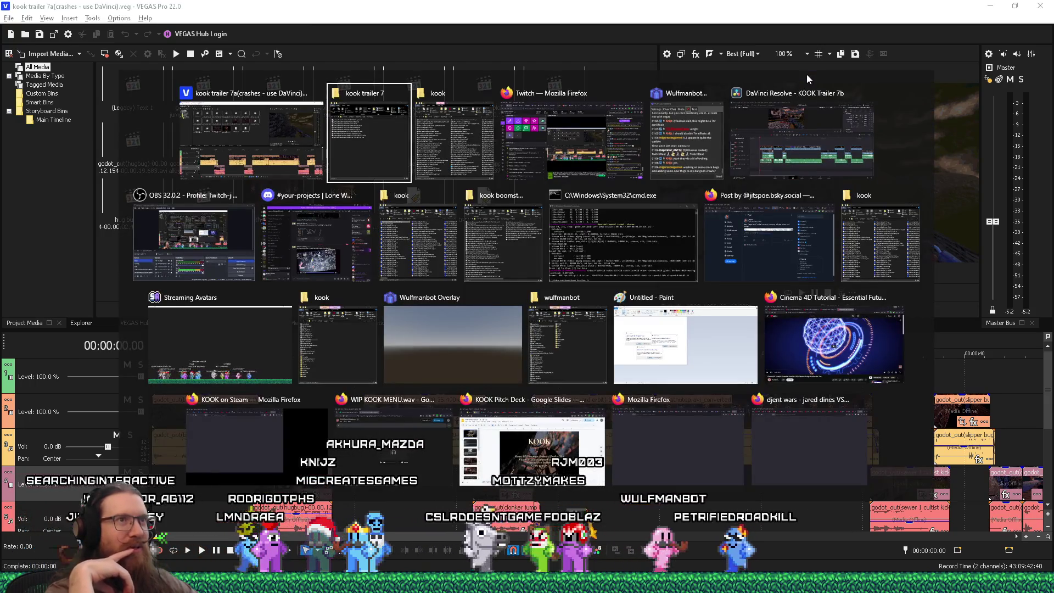
# - After glancing at Resolve, mark a short loop region at 00:00:00 on the VEGAS timeline
pyautogui.hotkey('alt', 'Tab')
pyautogui.hotkey('alt', 'Tab')
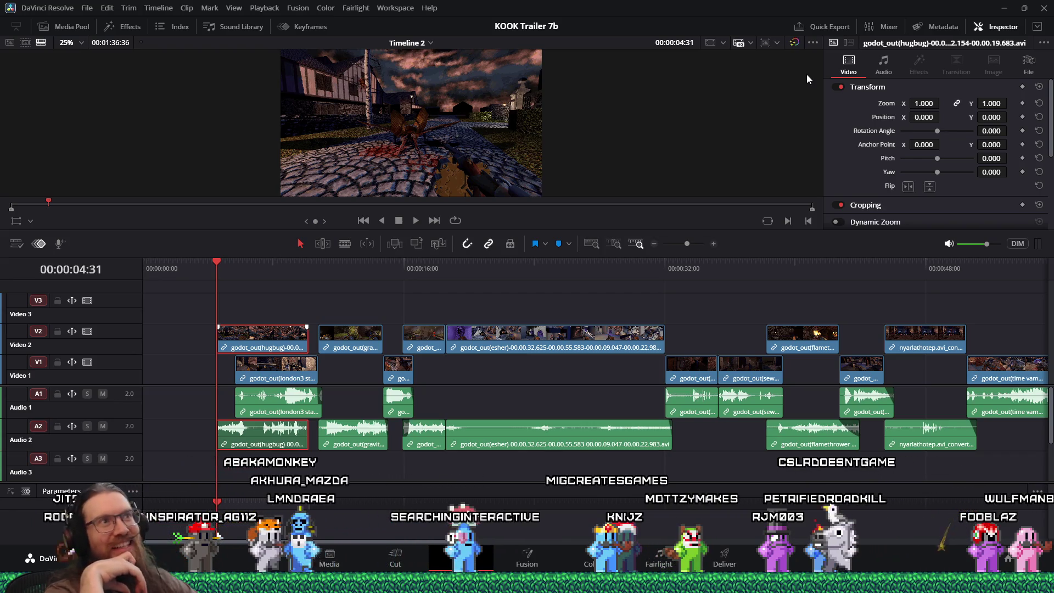
pyautogui.hotkey('alt', 'Tab')
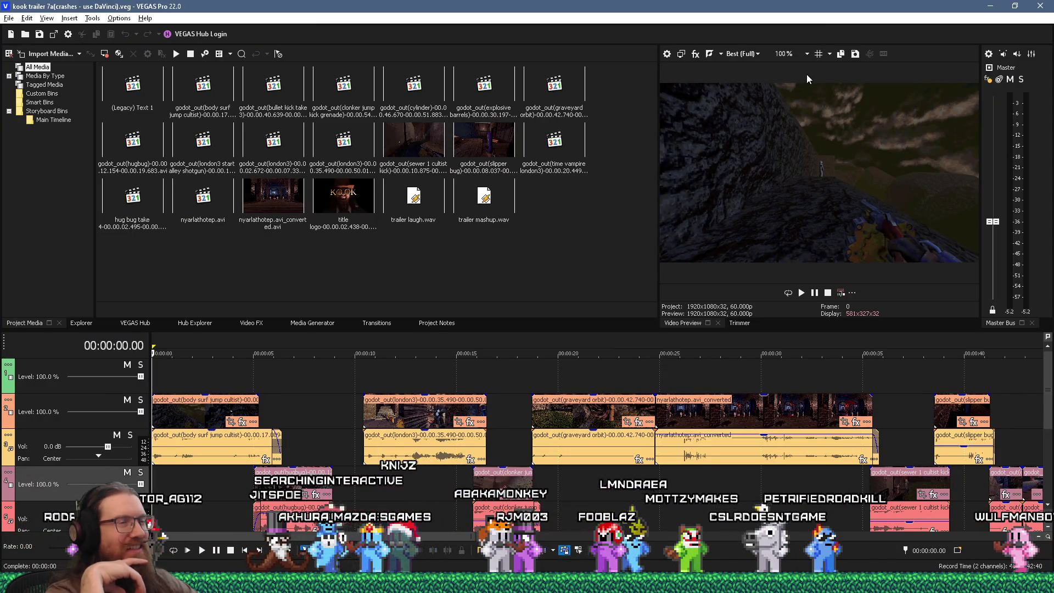
pyautogui.hotkey('alt', 'Tab')
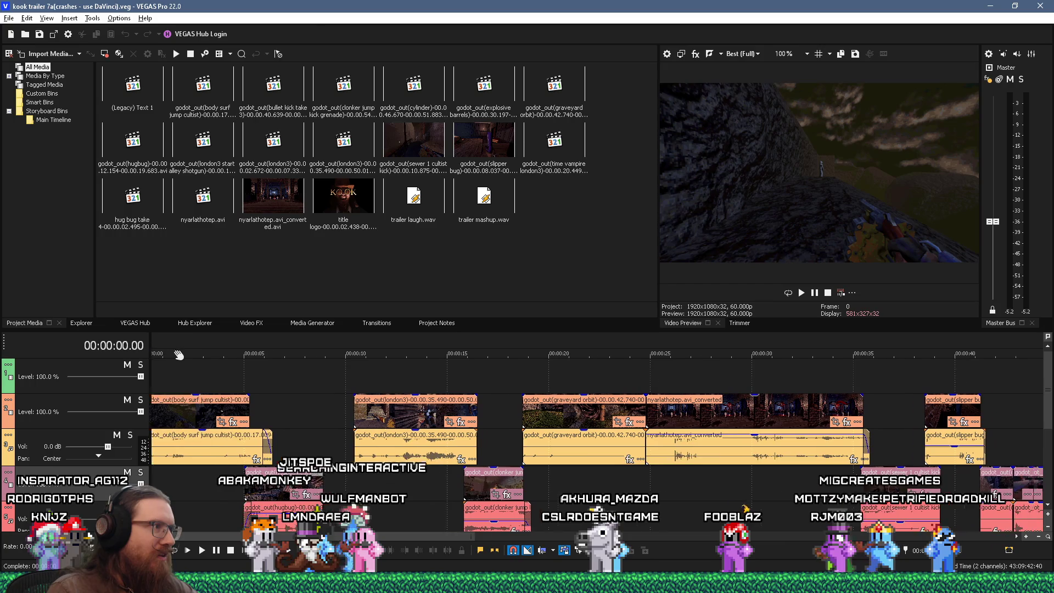
pyautogui.moveTo(197, 341); pyautogui.dragTo(153, 341)
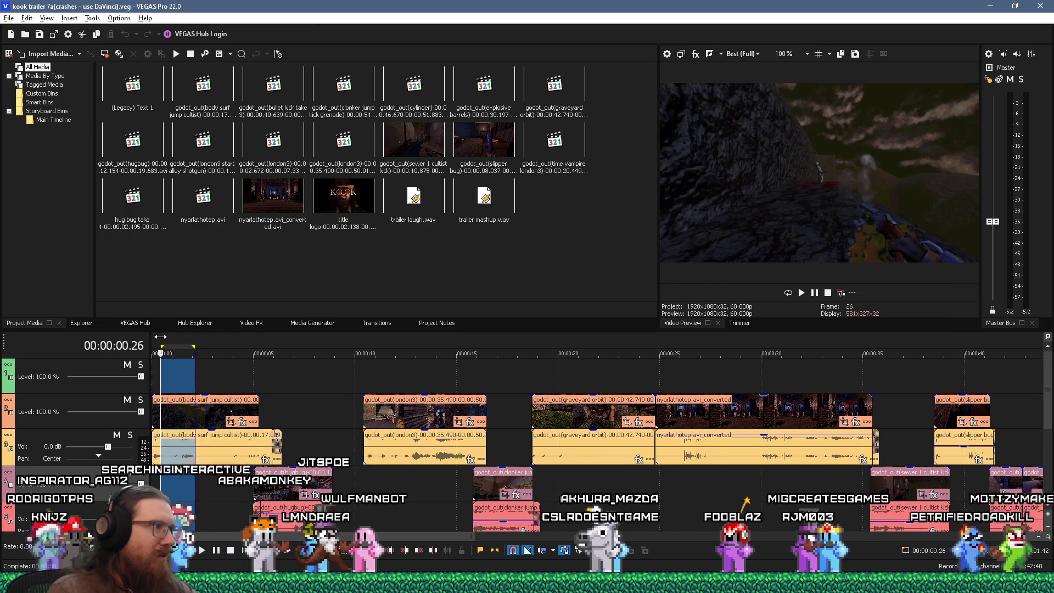
pyautogui.click(8, 18)
# - Render only the loop region as a MAGIX AVC/AAC MP4 using the Internet HD 1080p 60 fps template
pyautogui.moveTo(44, 167)
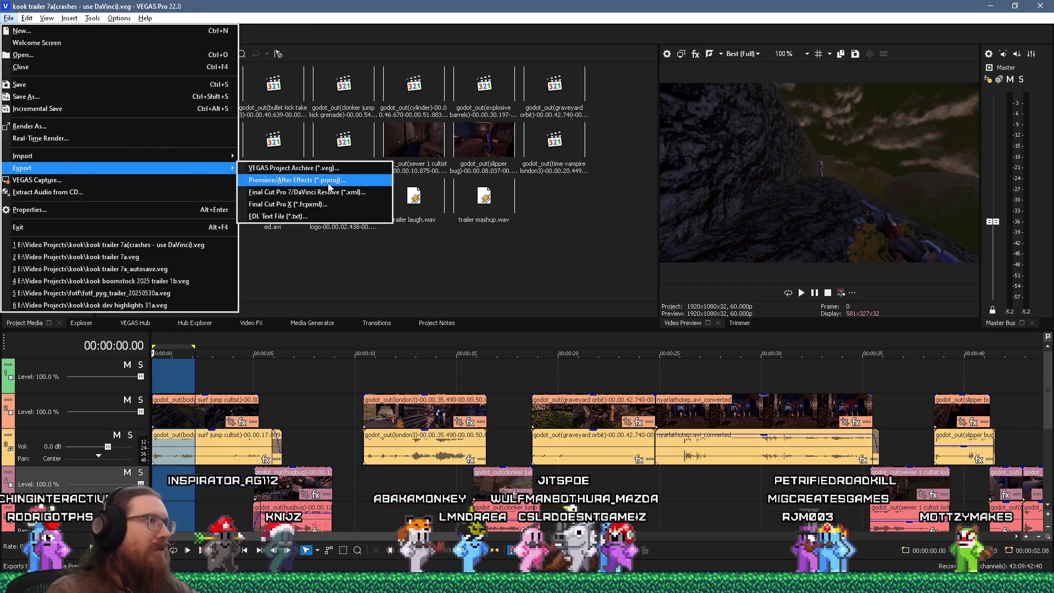
pyautogui.click(9, 18)
pyautogui.click(9, 18)
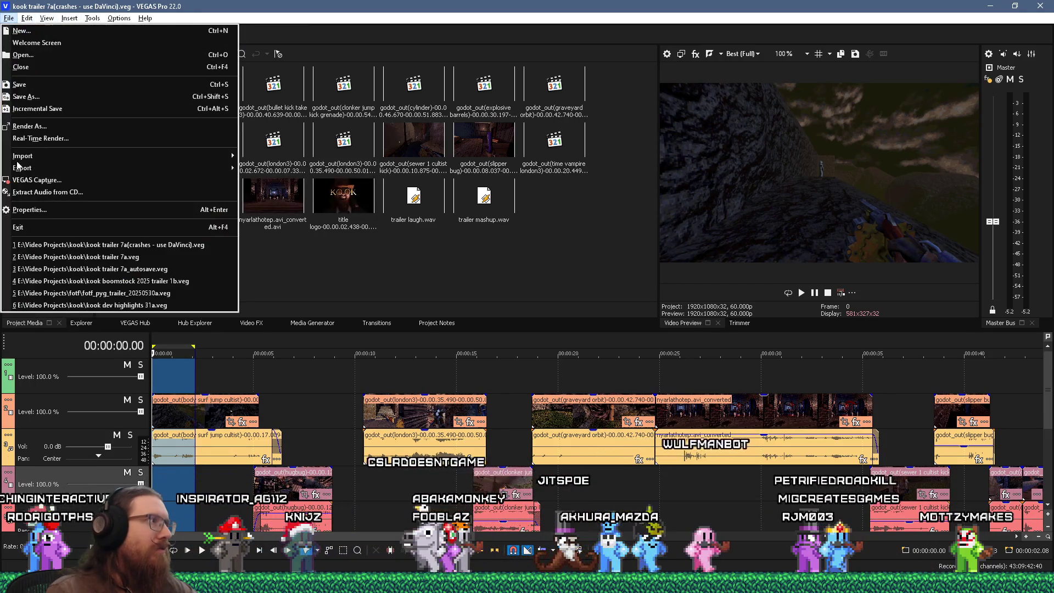
pyautogui.click(46, 126)
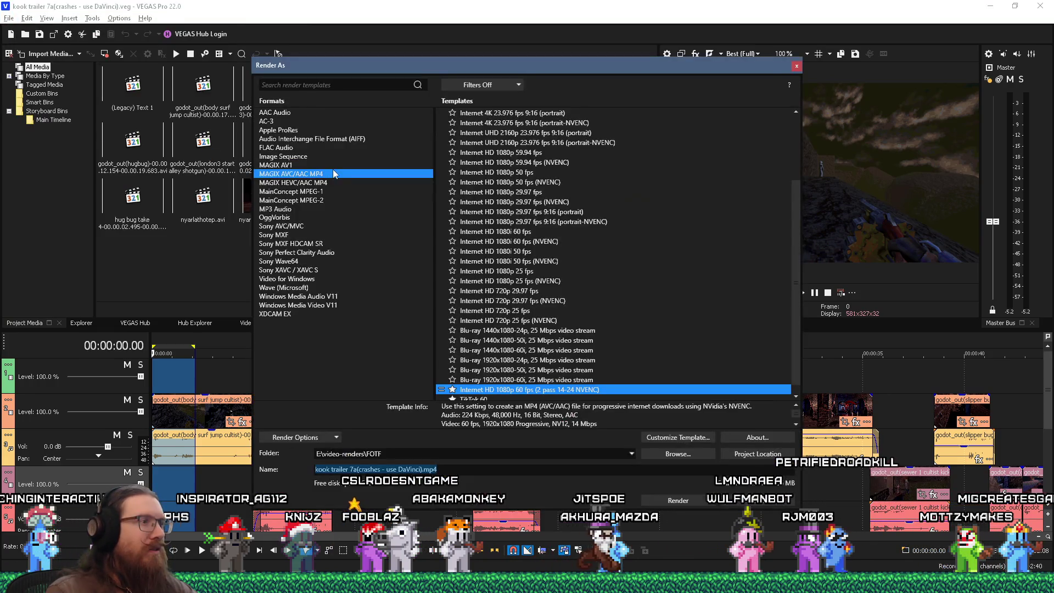
pyautogui.click(305, 439)
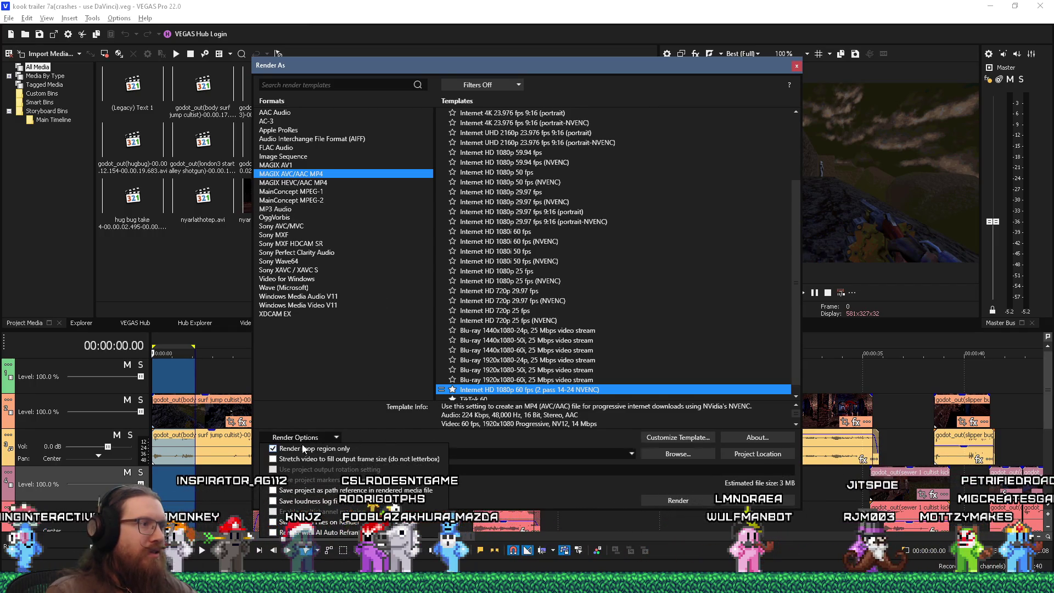
pyautogui.click(383, 440)
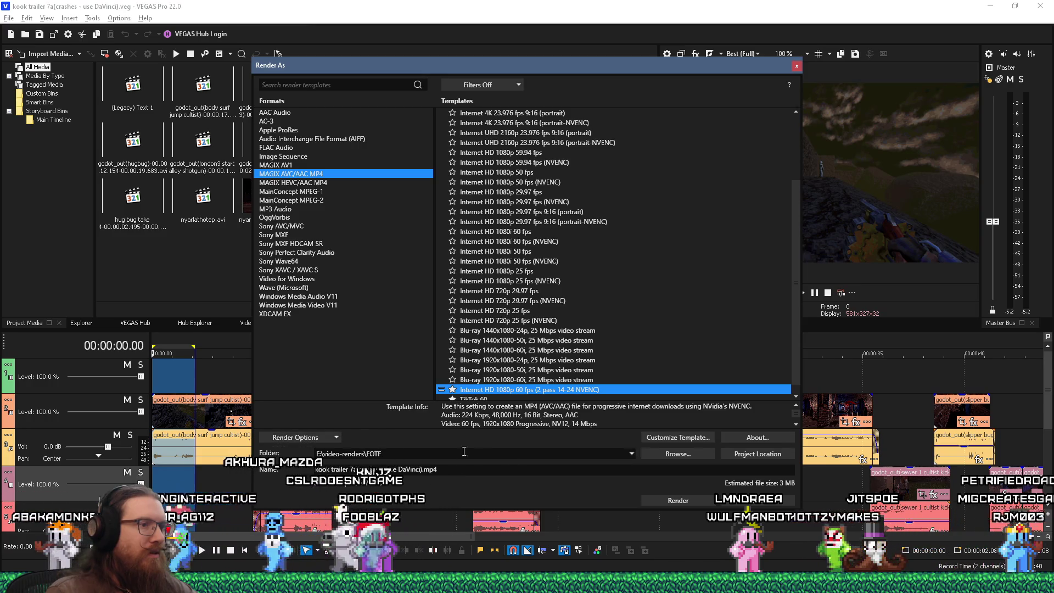
pyautogui.click(678, 501)
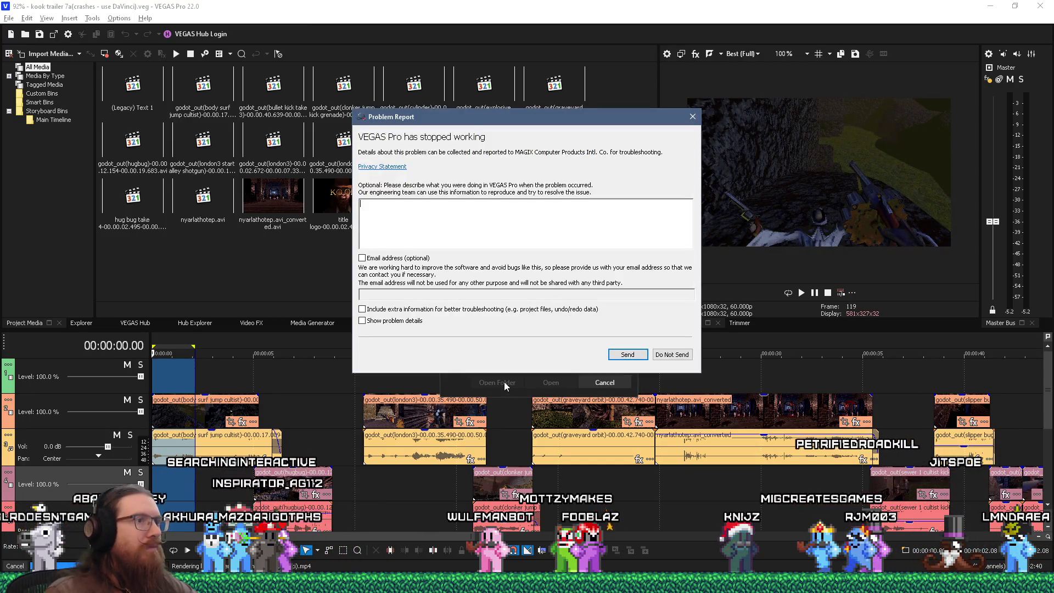
# - Send a crash report saying rendering with MJPEG AVI sources crashes and runs out of memory
pyautogui.moveTo(544, 122)
pyautogui.mouseDown()
pyautogui.moveTo(223, 99)
pyautogui.moveTo(613, 152)
pyautogui.mouseUp()
pyautogui.click(600, 254)
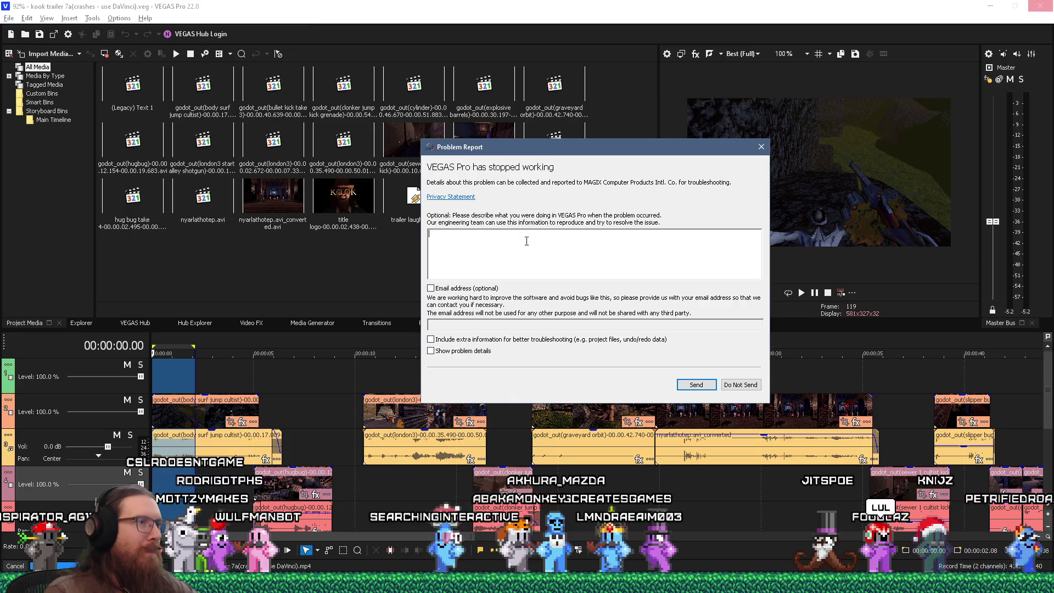
pyautogui.write('Rendering video with mjpeg')
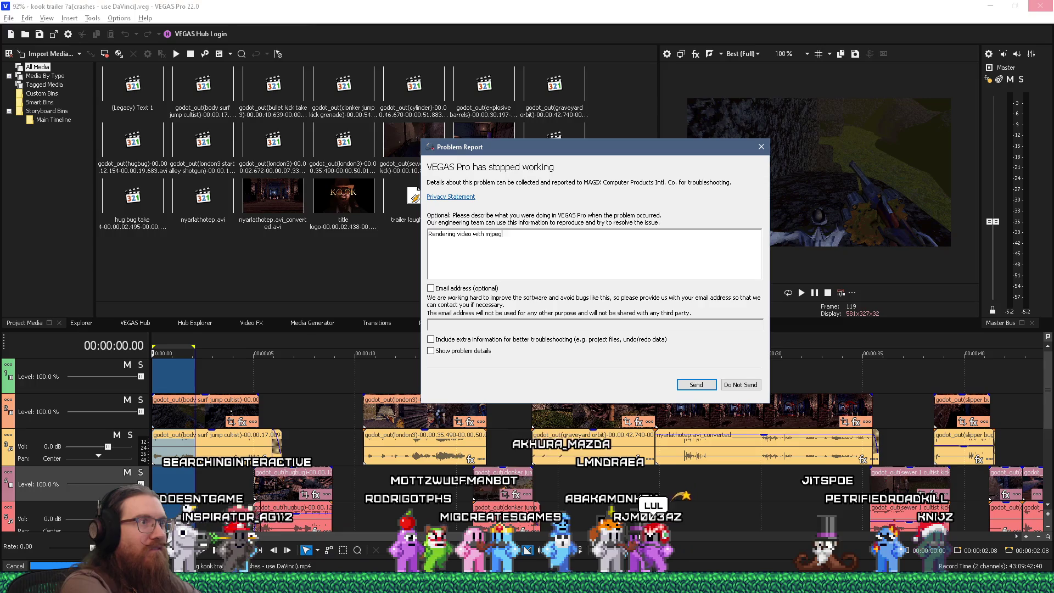
pyautogui.write(' avi file sources.')
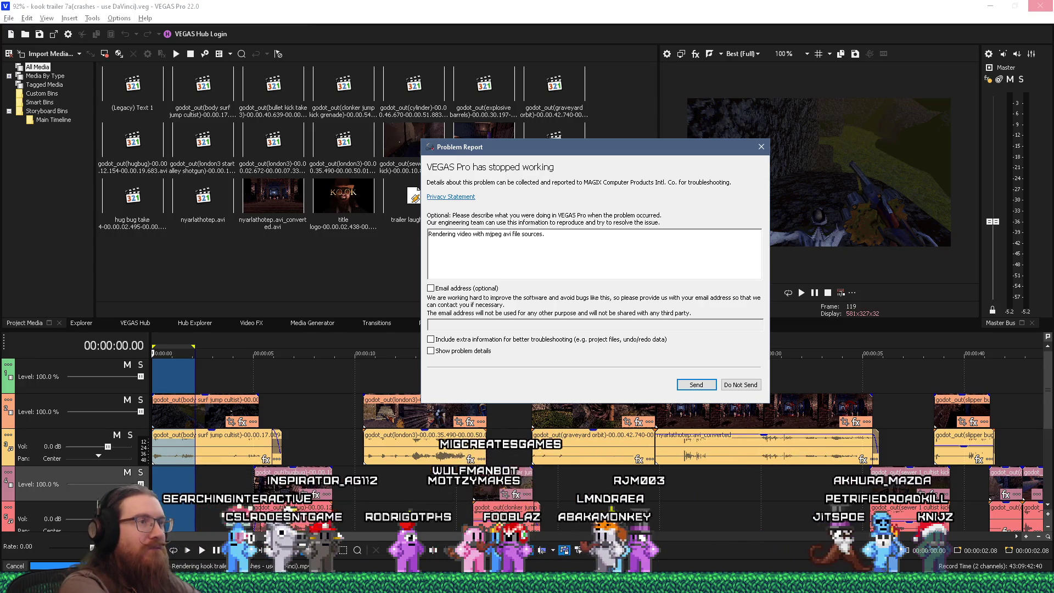
pyautogui.write('  CRashes and runs')
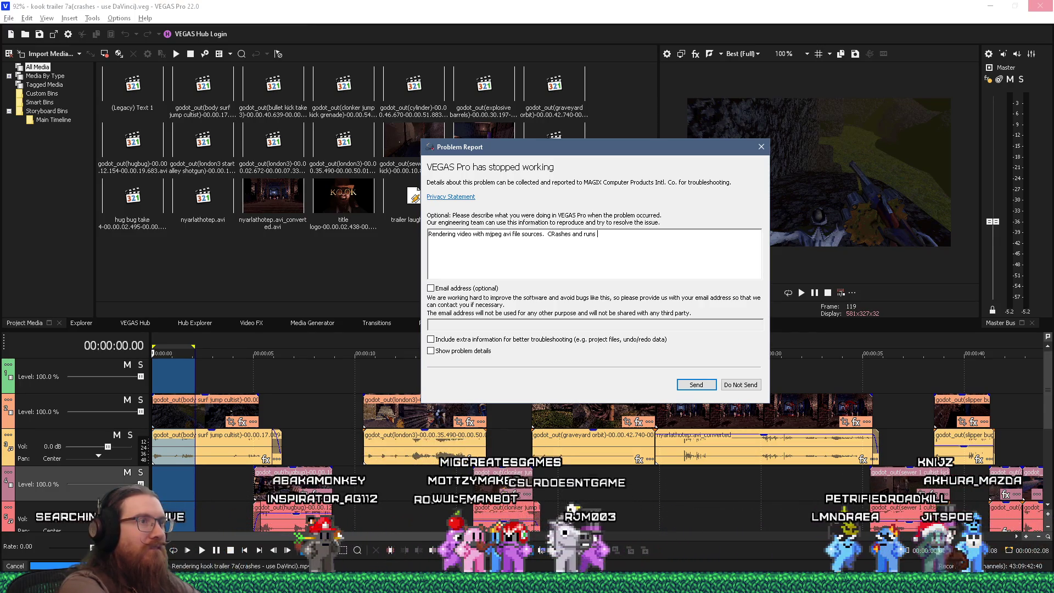
pyautogui.write(' out of memory')
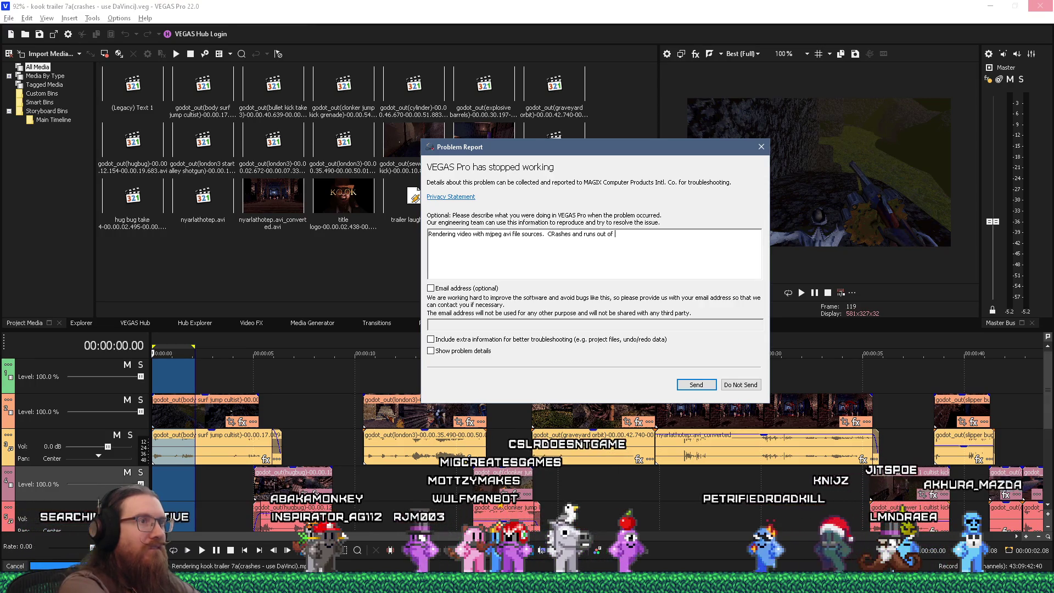
pyautogui.write(' like crazy.')
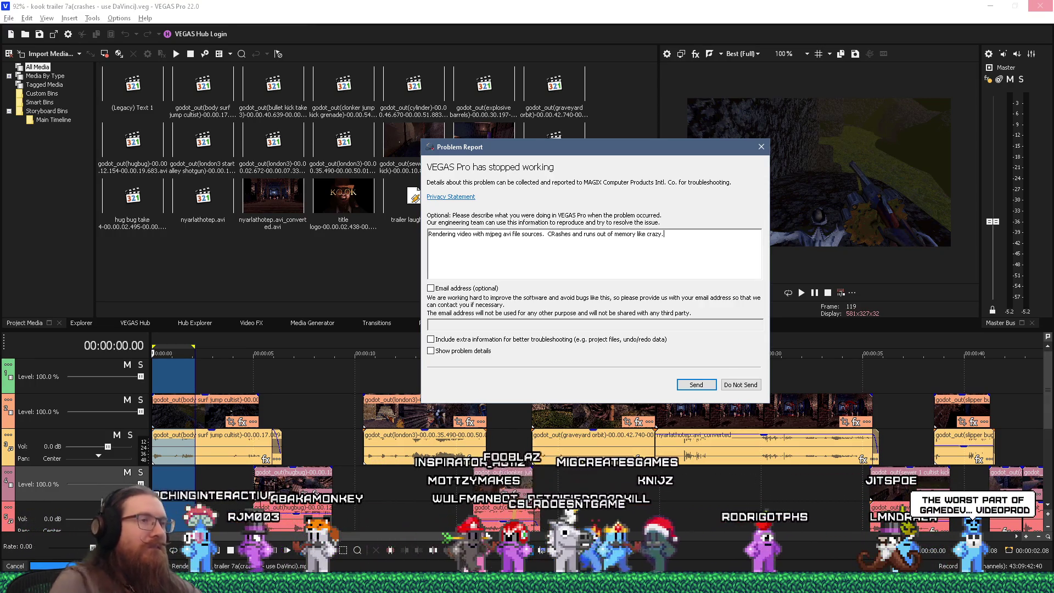
pyautogui.click(696, 384)
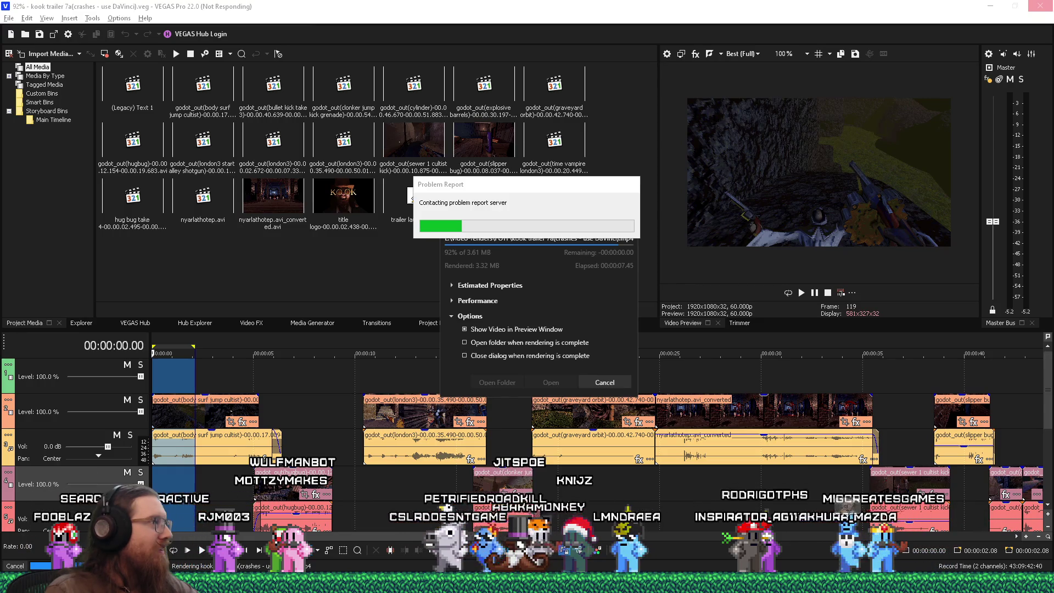
# - Drag the Firefox window with arXiv's 'Cow-culation' paper into view over VEGAS
pyautogui.moveTo(0, 41)
pyautogui.mouseDown()
pyautogui.moveTo(505, 32)
pyautogui.moveTo(475, 47)
pyautogui.mouseUp()
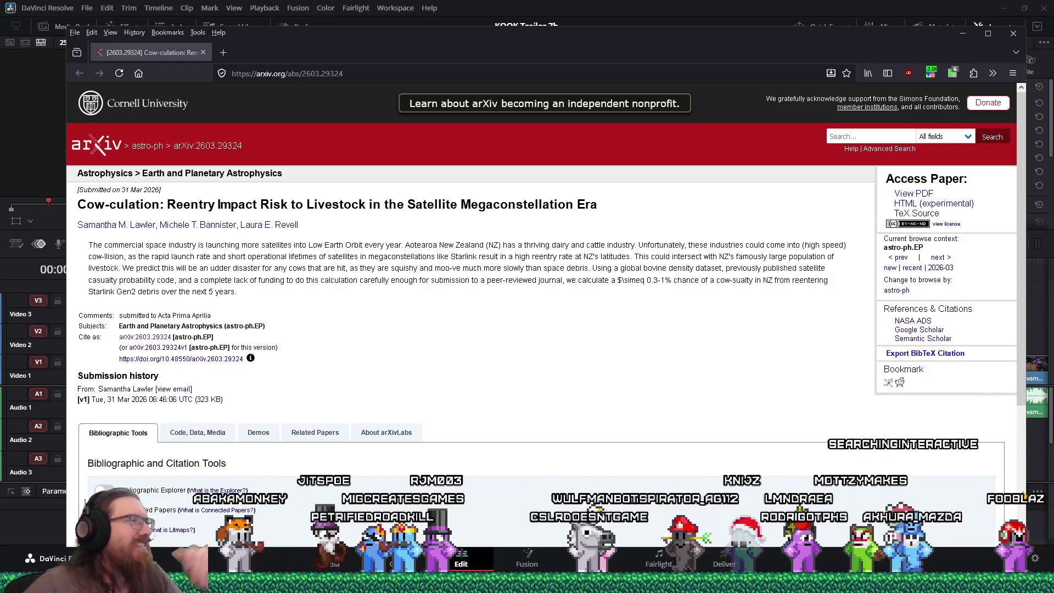
# - Skim the arXiv paper, then close its tab to reveal the Resolve KOOK Trailer 7b timeline
pyautogui.scroll(-3, 276, 298)
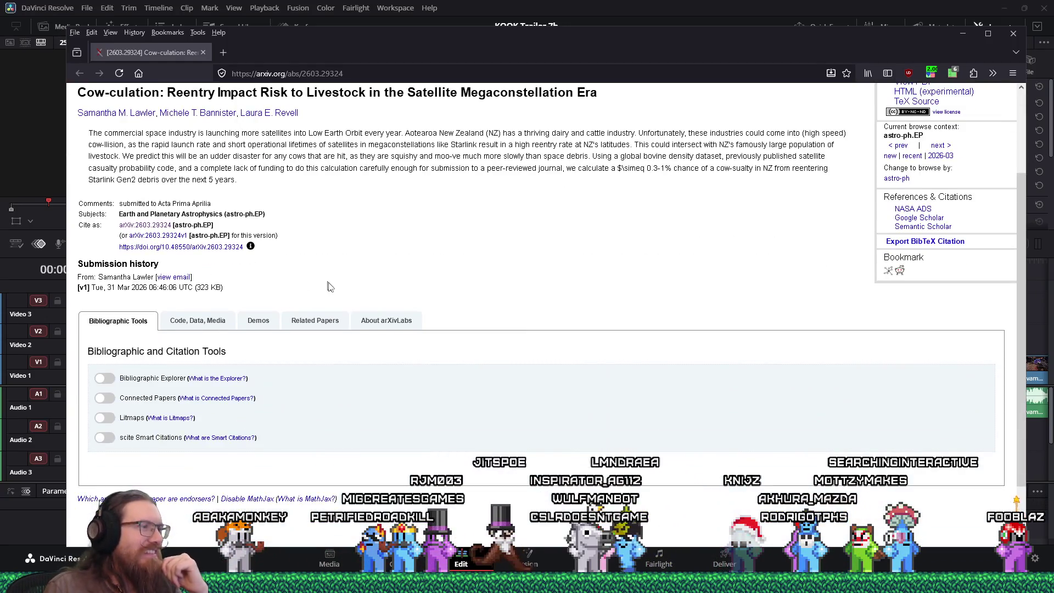
pyautogui.scroll(-2, 329, 285)
pyautogui.scroll(5, 330, 286)
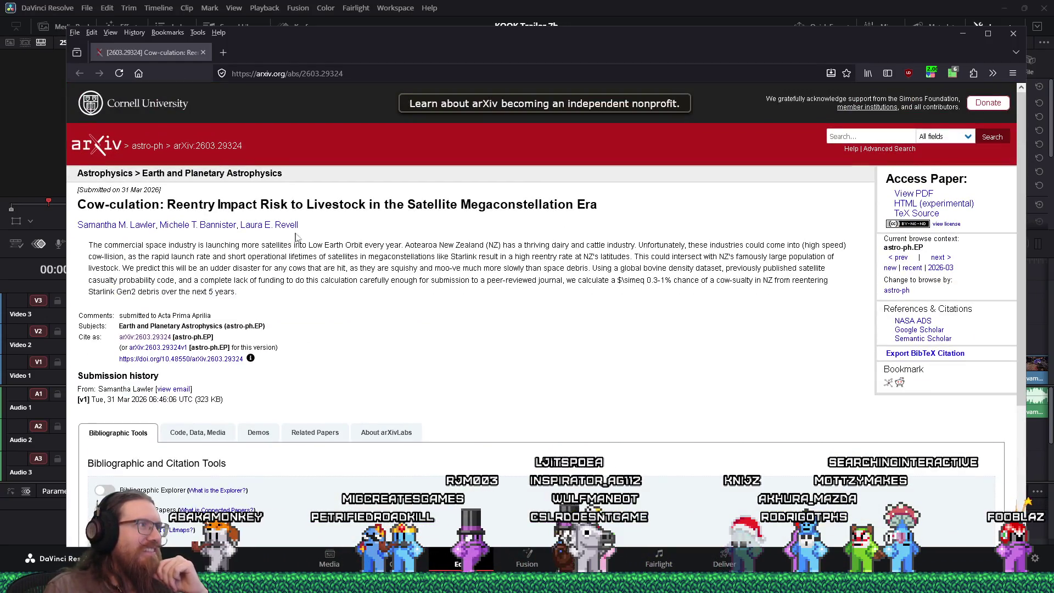
pyautogui.click(203, 52)
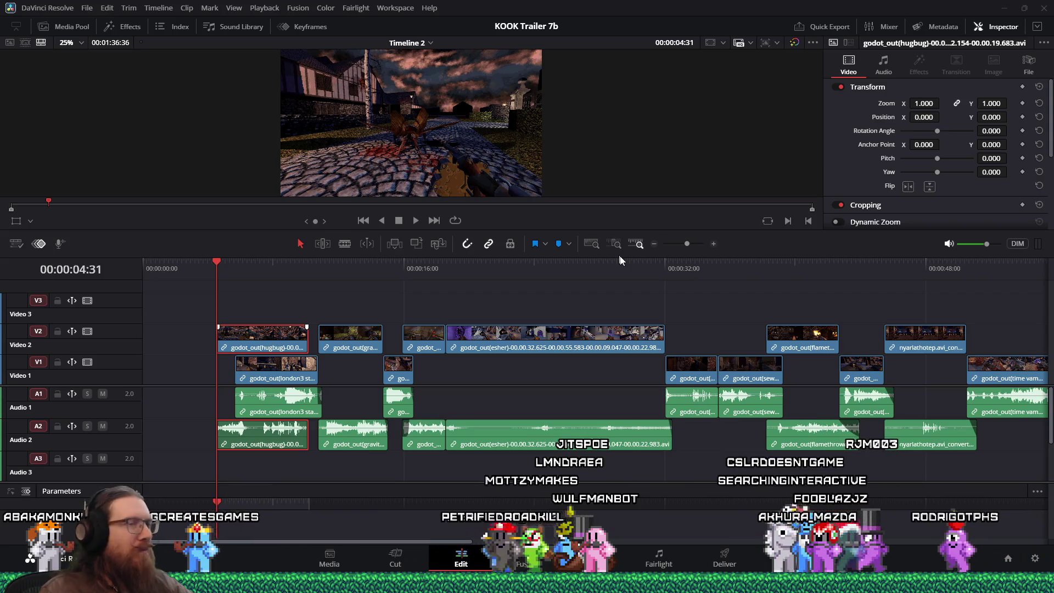
# - Switch windows toward the kook trailer 7 File Explorer folder
pyautogui.hotkey('alt', 'Tab')
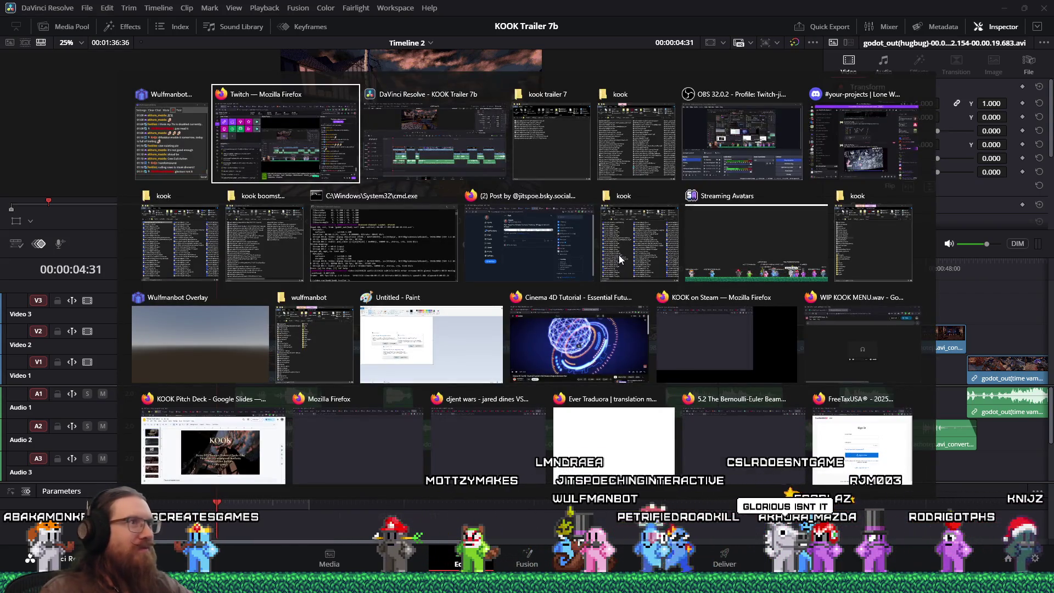
pyautogui.hotkey('alt', 'Tab')
pyautogui.hotkey('alt', 'Tab')
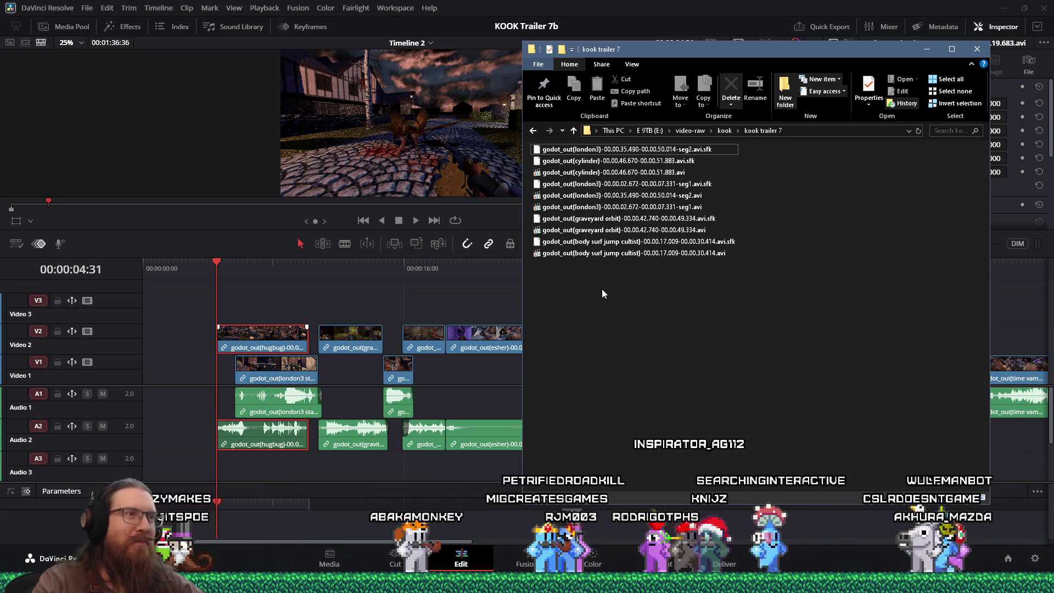
# - Reposition the kook trailer 7 folder window and bring both kook folder windows forward
pyautogui.moveTo(769, 51); pyautogui.dragTo(758, 90)
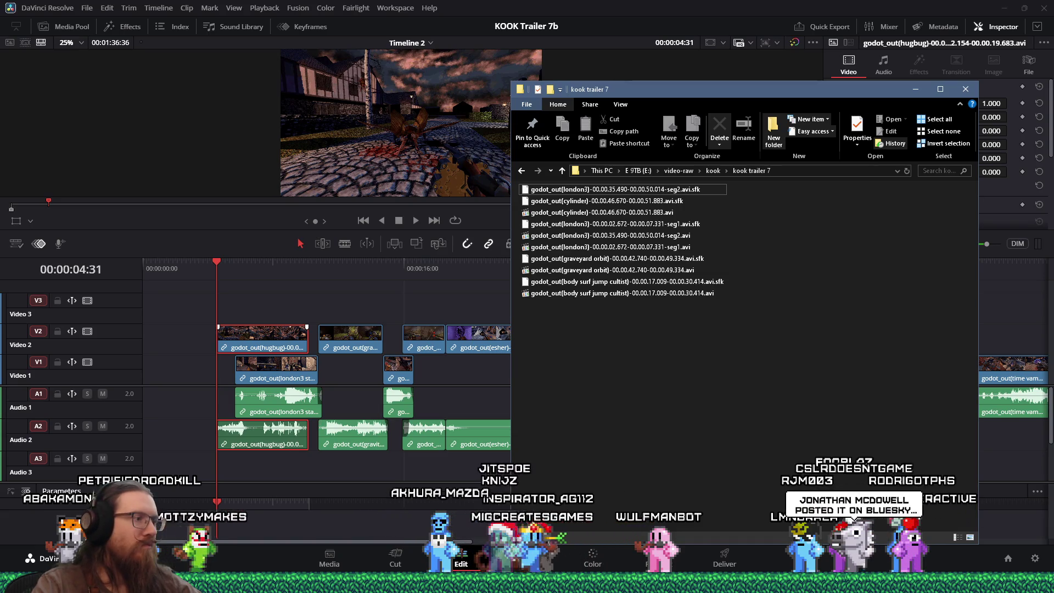
pyautogui.click(871, 583)
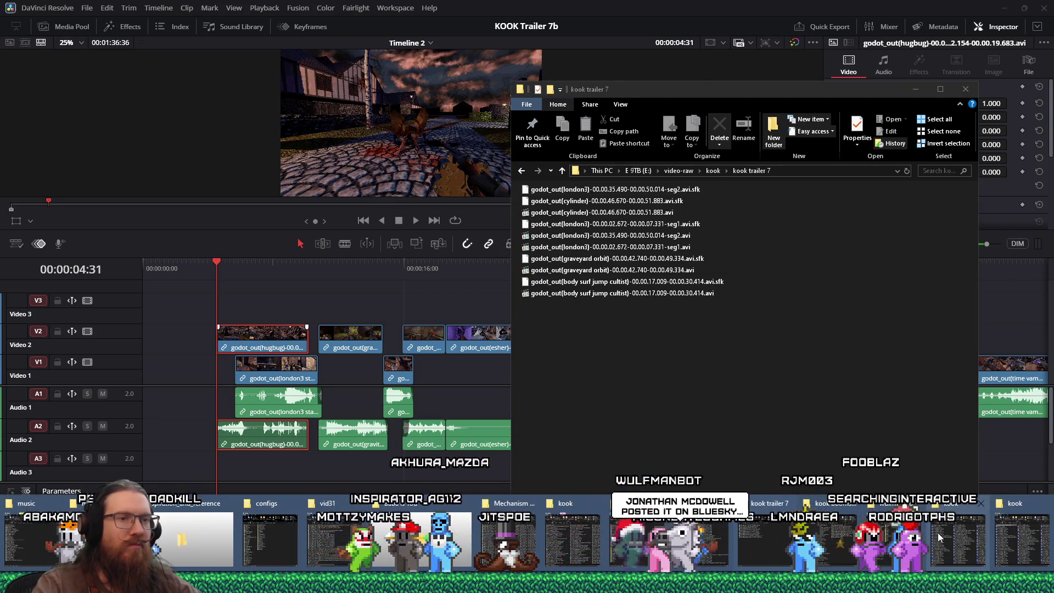
pyautogui.click(970, 541)
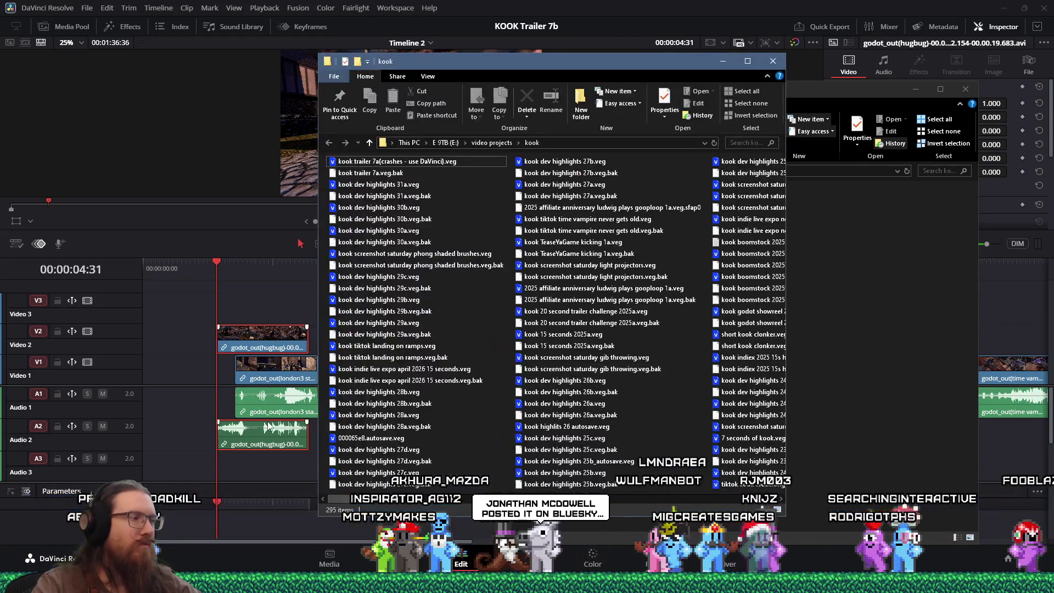
pyautogui.moveTo(488, 523)
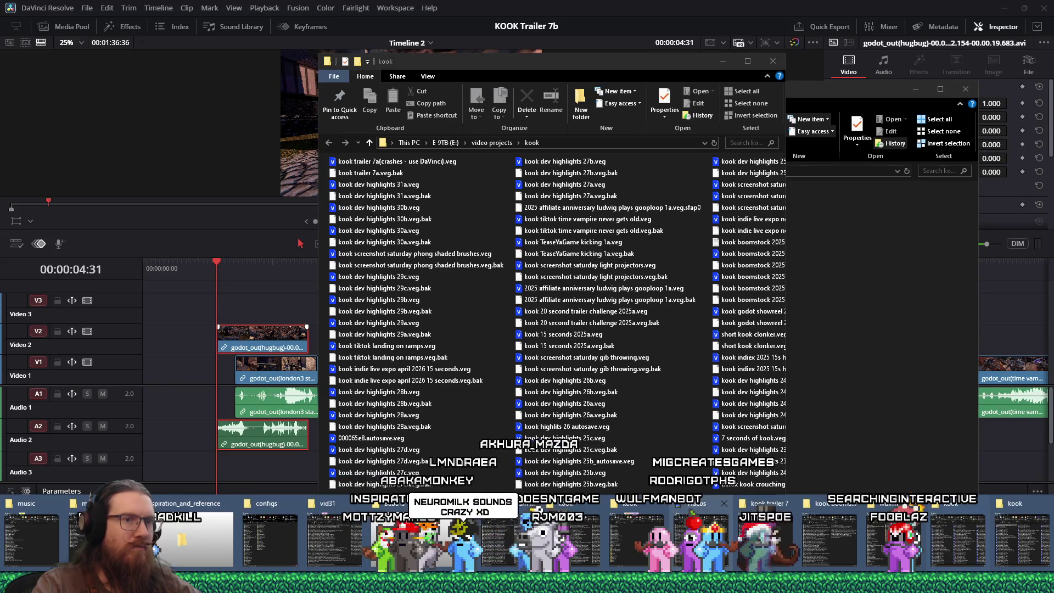
pyautogui.click(996, 545)
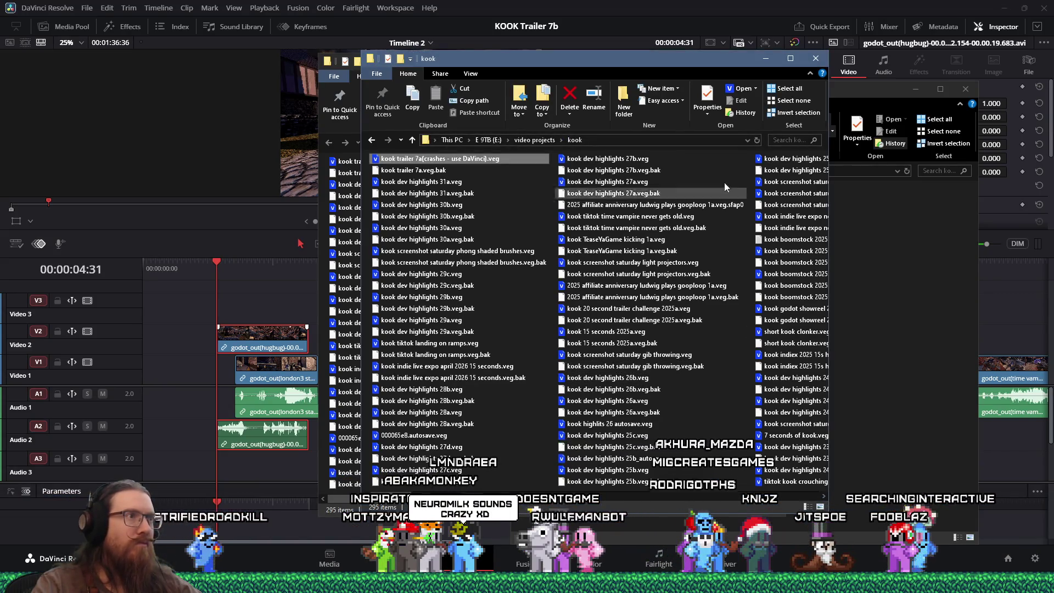
# - Open the E:\video-renders\kook folder through the Run box
pyautogui.press('super+r')
pyautogui.write('e:\\video-')
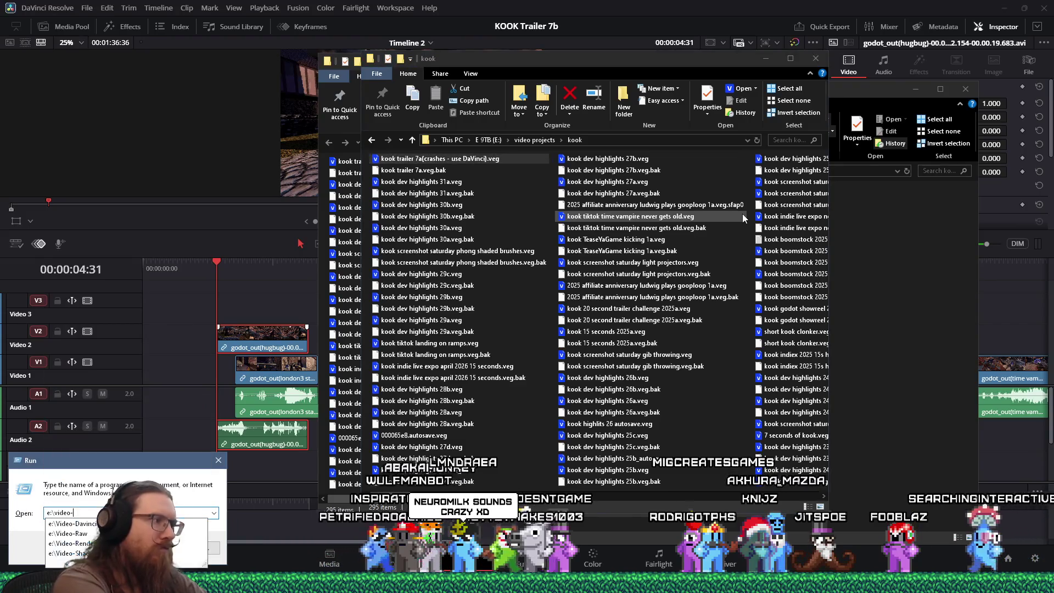
pyautogui.write('\\kook')
pyautogui.press('Return')
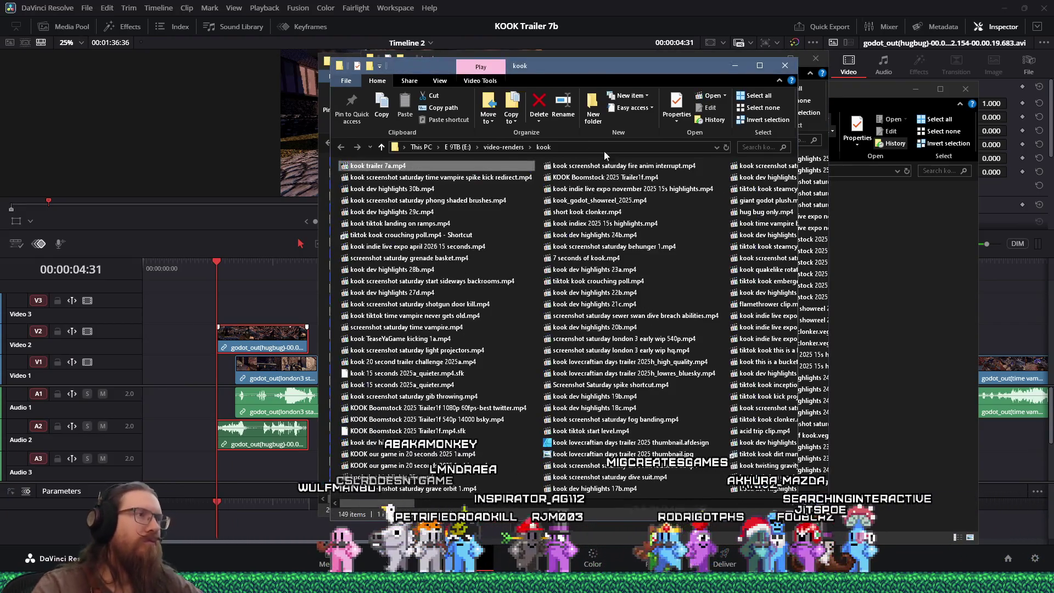
# - Select kook dev highlights 30b.mp4 and drag the renders window right to reveal the video projects kook folder
pyautogui.click(497, 188)
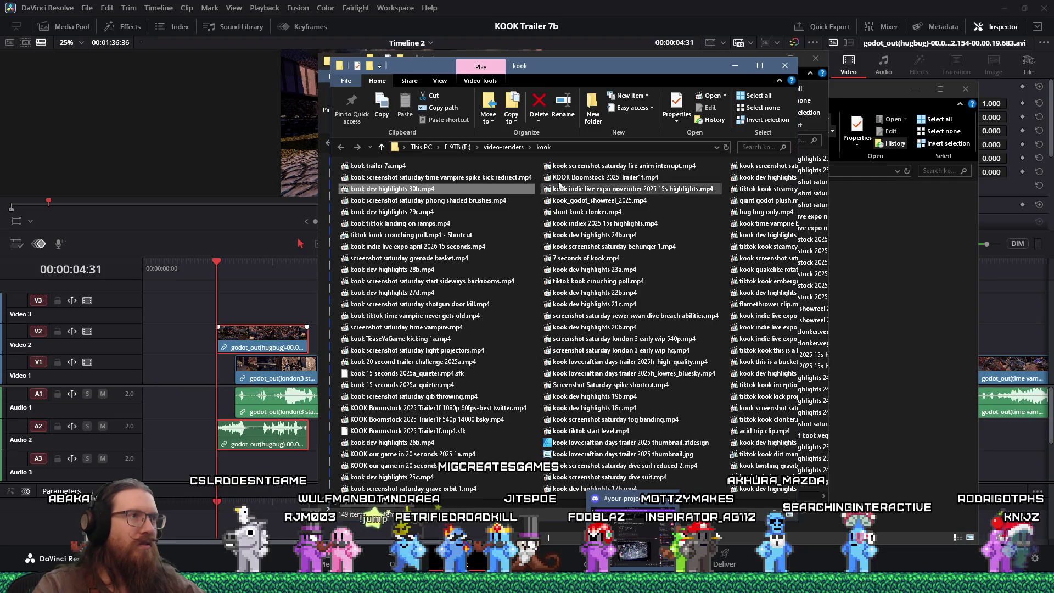
pyautogui.moveTo(603, 65); pyautogui.dragTo(776, 74)
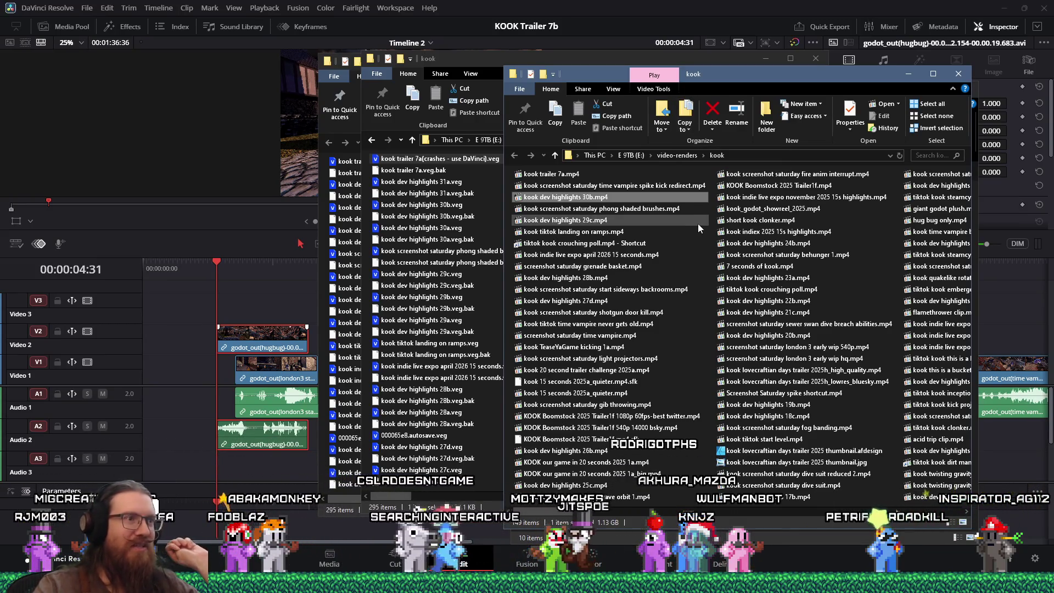
pyautogui.moveTo(698, 223)
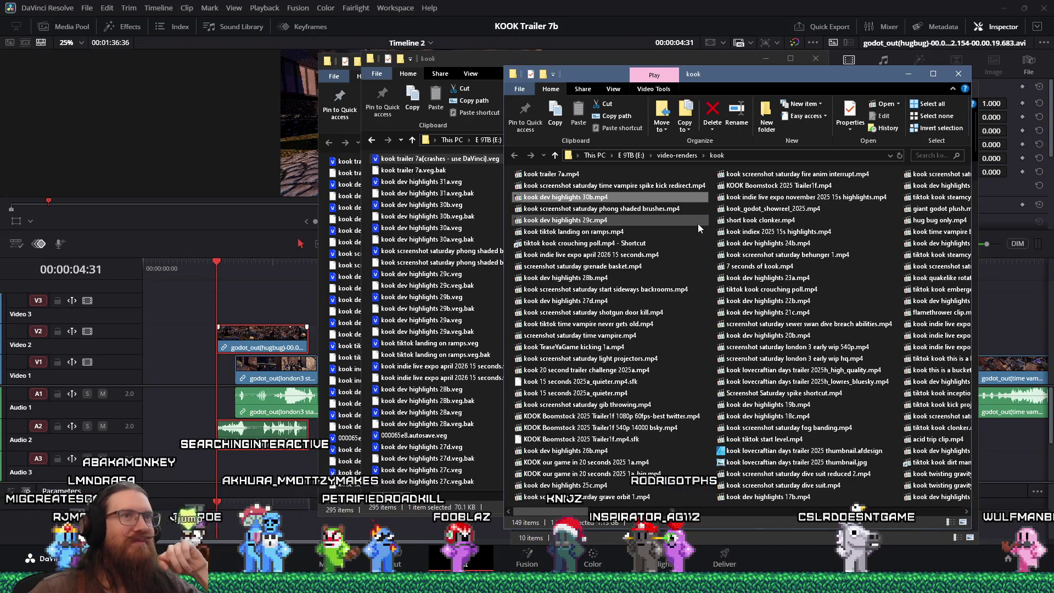
# - Collapse the ribbons on the renders and video projects kook windows, rearrange them, and return to Resolve
pyautogui.click(612, 89)
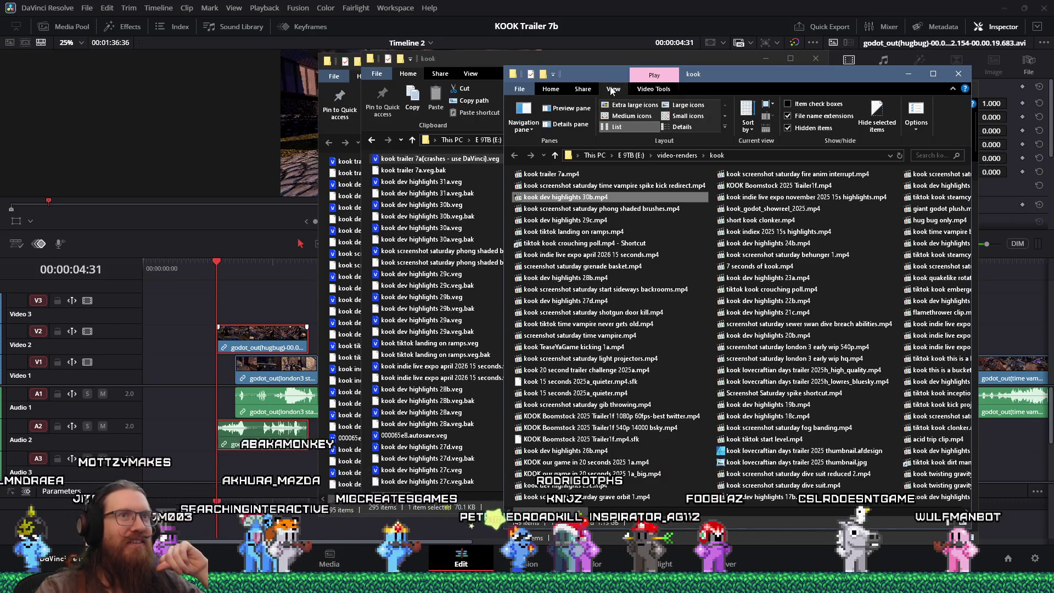
pyautogui.doubleClick(612, 89)
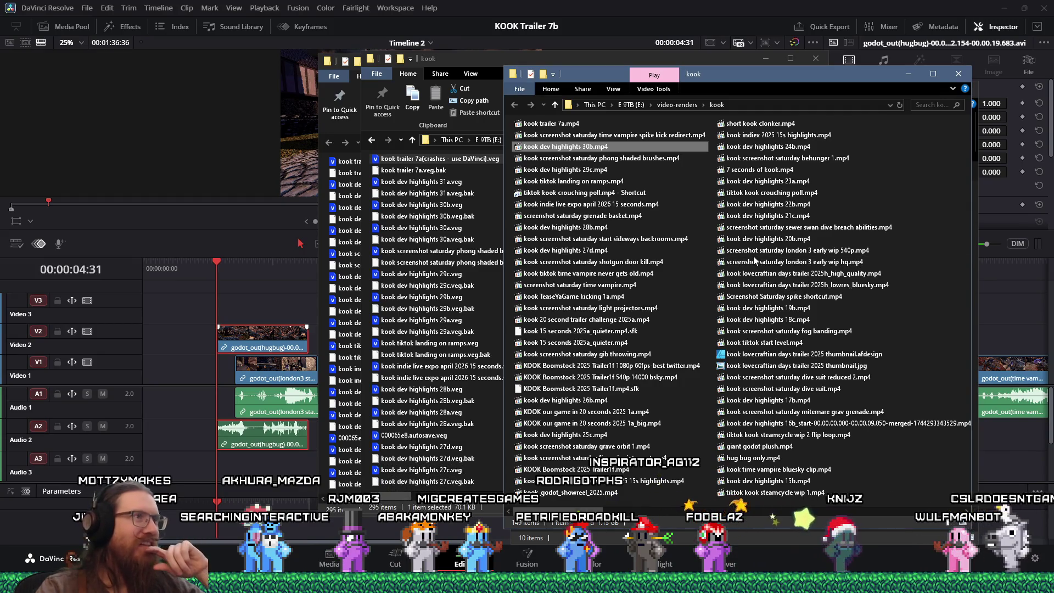
pyautogui.moveTo(727, 72); pyautogui.dragTo(742, 114)
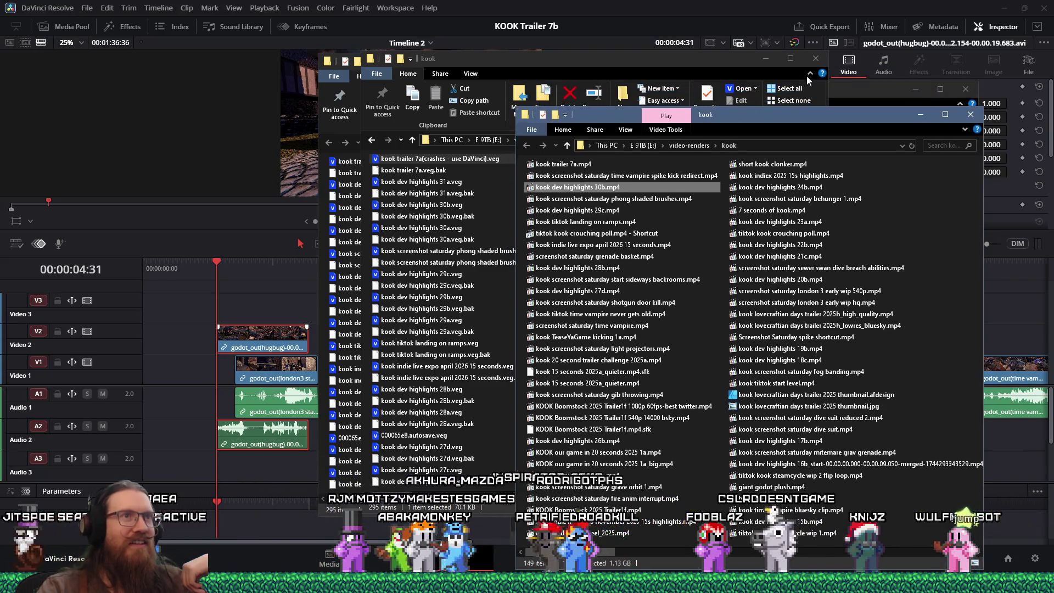
pyautogui.click(806, 76)
pyautogui.click(811, 73)
pyautogui.moveTo(572, 58); pyautogui.dragTo(701, 99)
pyautogui.click(701, 65)
pyautogui.click(767, 76)
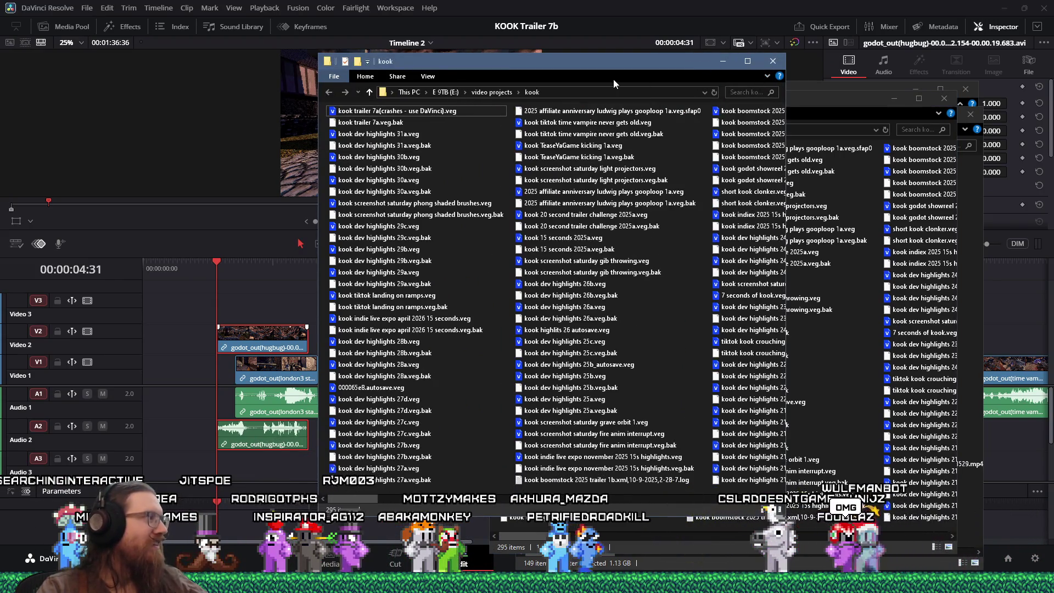
pyautogui.moveTo(601, 58)
pyautogui.mouseDown()
pyautogui.moveTo(605, 82)
pyautogui.moveTo(587, 66)
pyautogui.mouseUp()
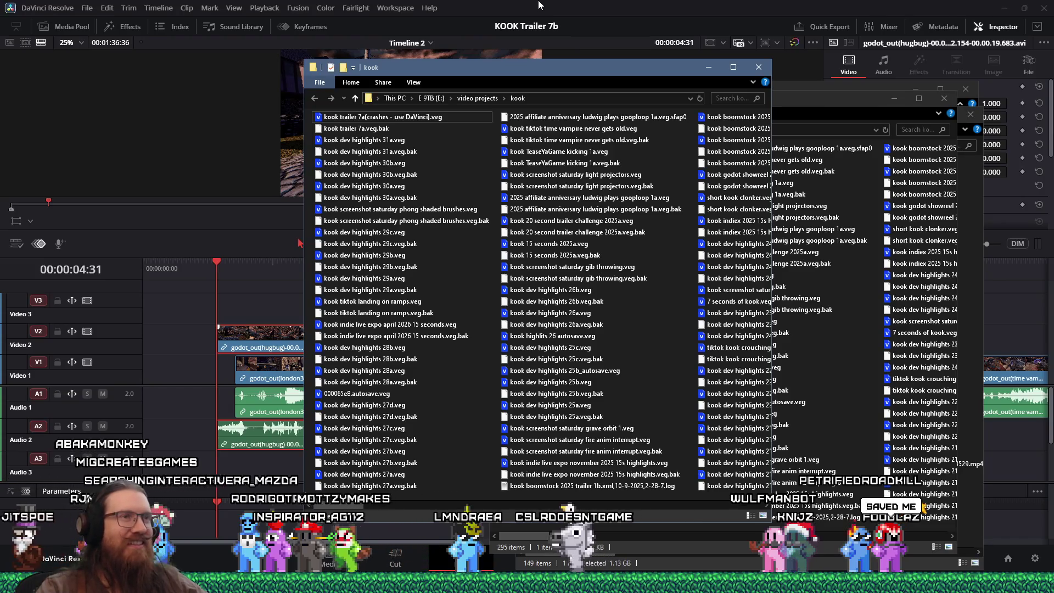
pyautogui.click(538, 5)
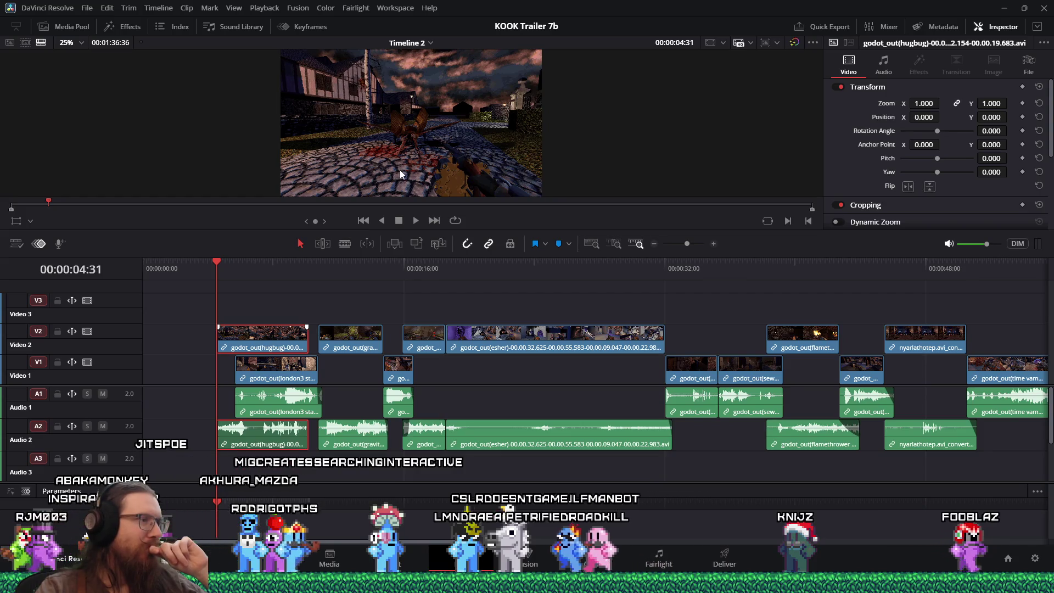
# - Switch from Resolve to the 'KOOK on Steam' Firefox window via the taskbar previews
pyautogui.moveTo(524, 584)
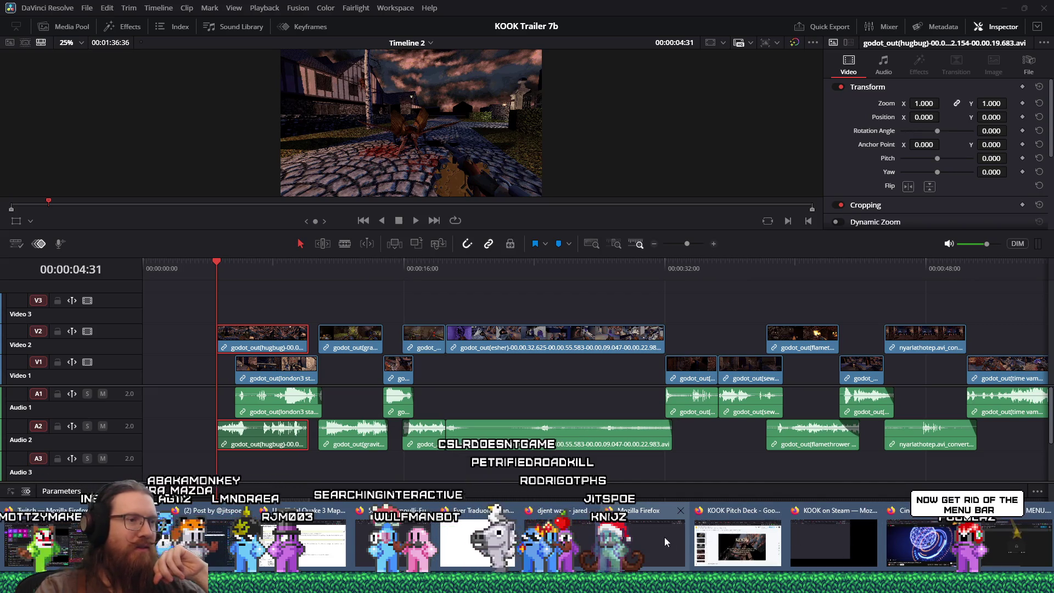
pyautogui.click(628, 540)
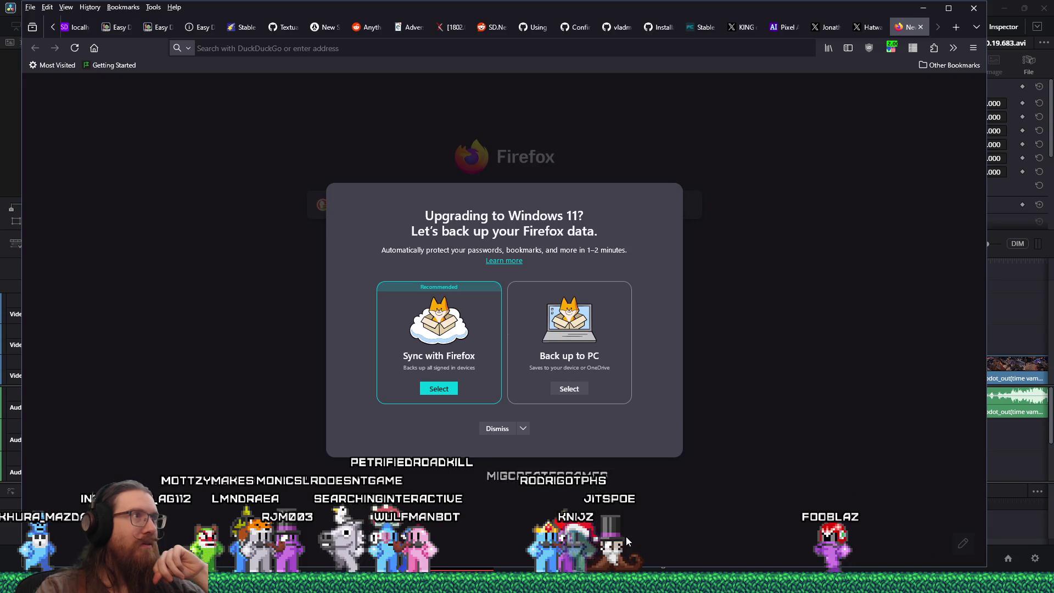
pyautogui.click(626, 536)
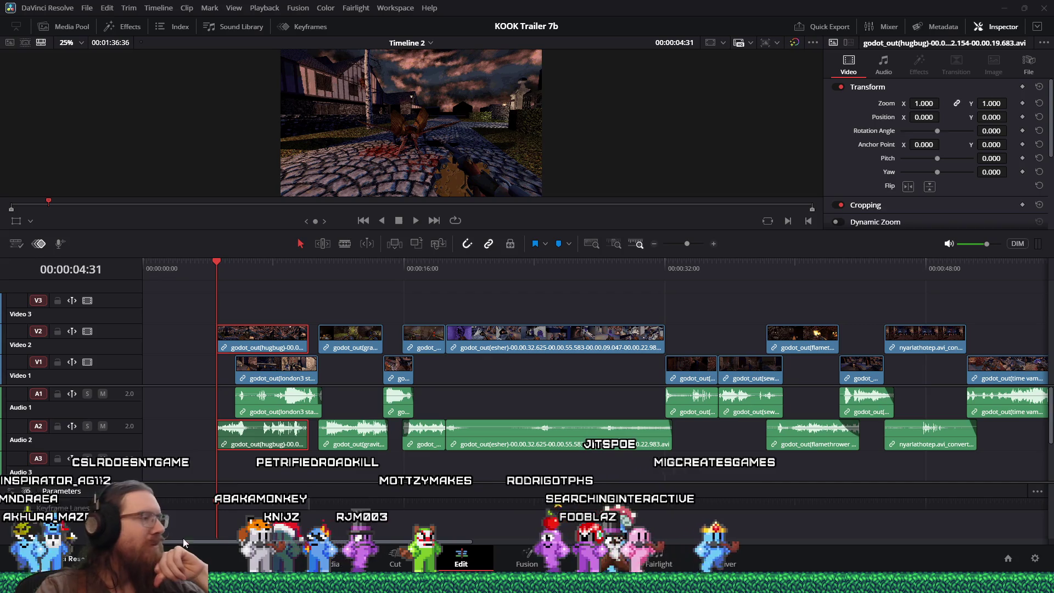
pyautogui.moveTo(626, 583)
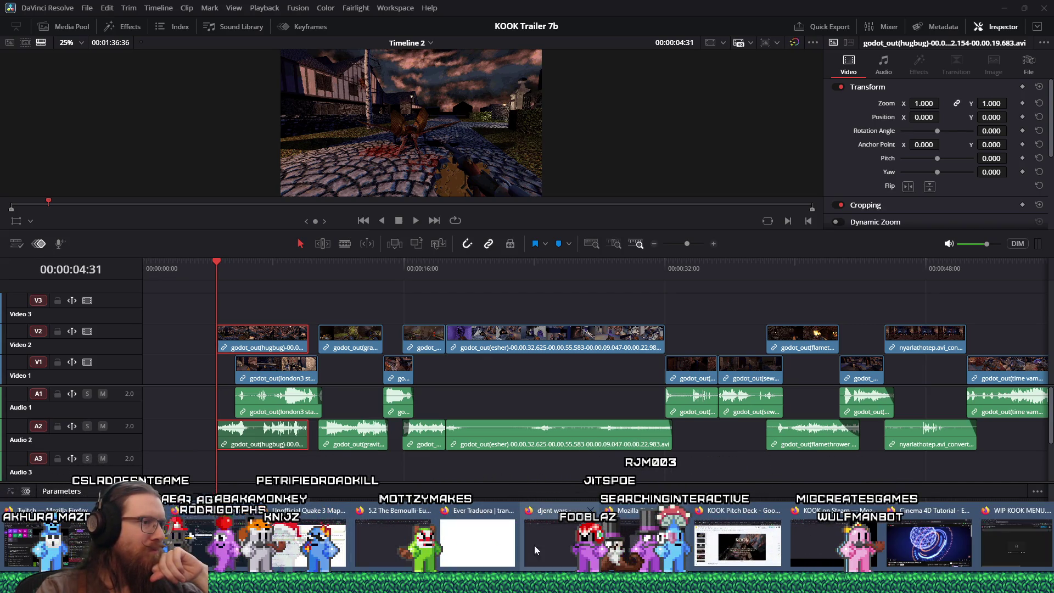
pyautogui.click(839, 557)
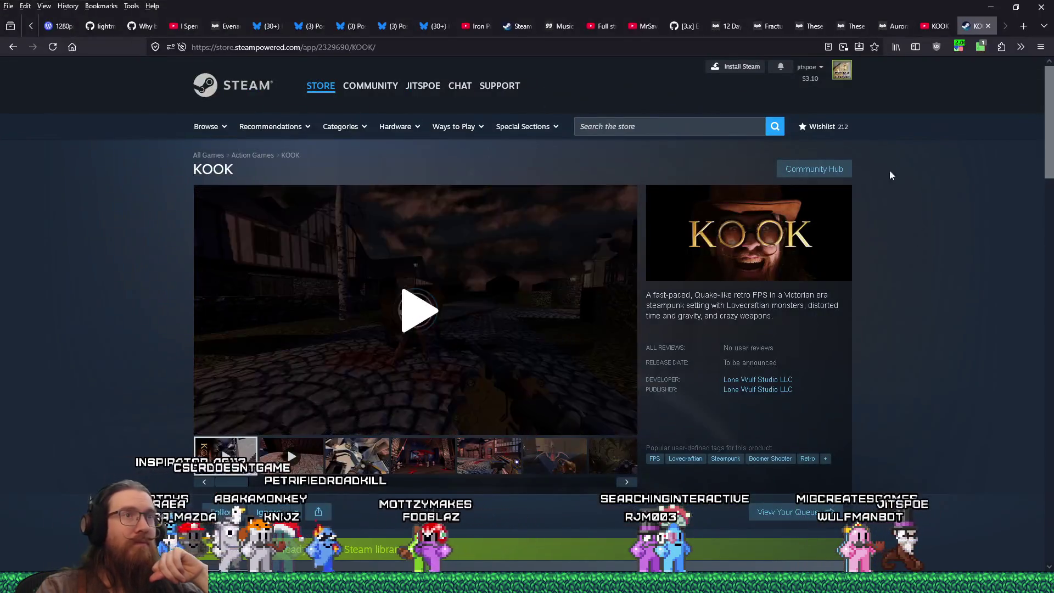
# - Search the web for 'vegas mjpeg avi'
pyautogui.click(724, 45)
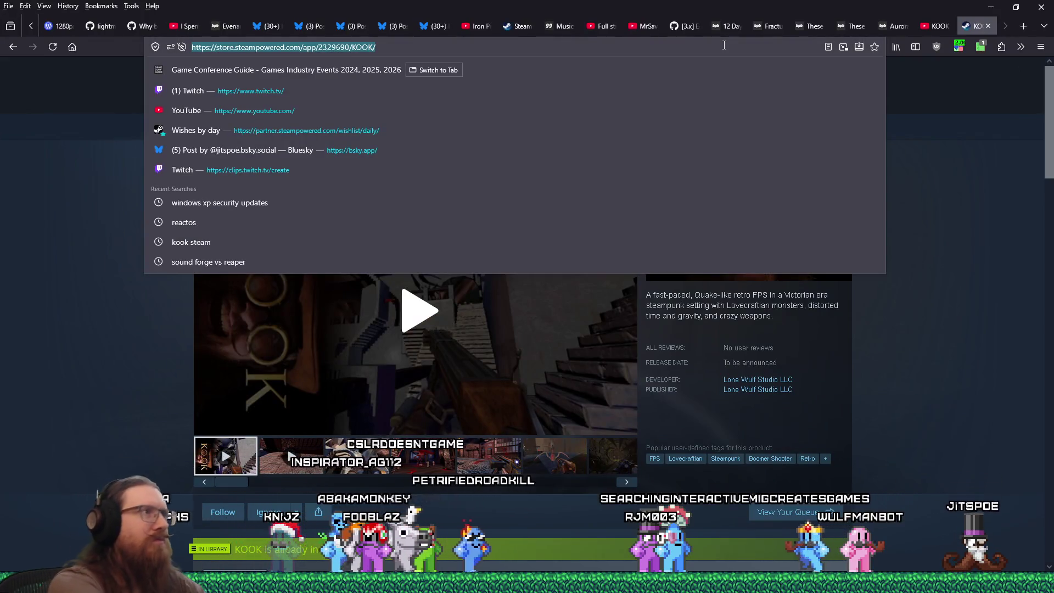
pyautogui.write('vegas m')
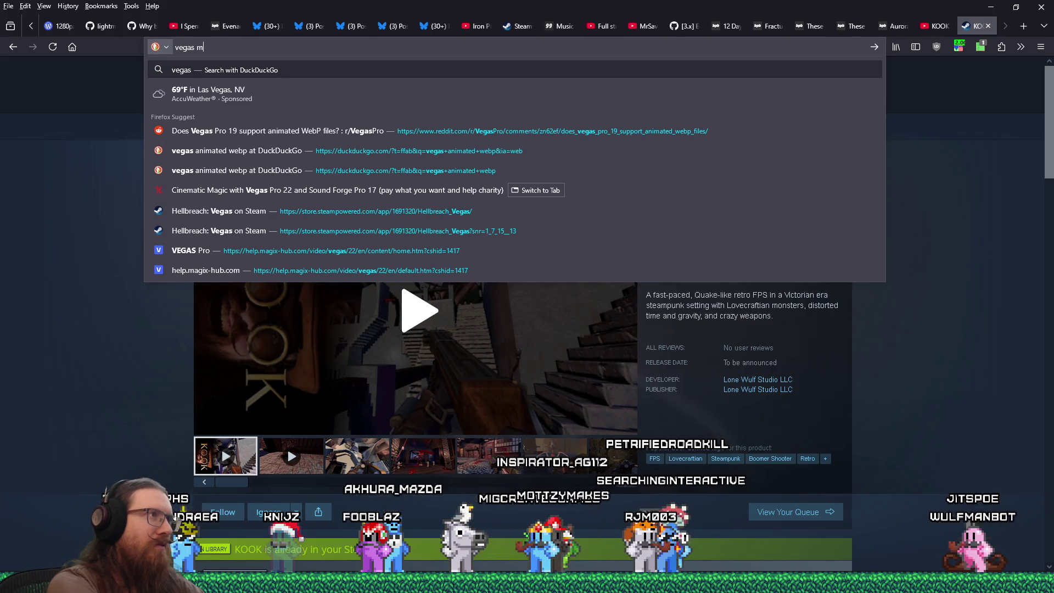
pyautogui.write('jpeg avi')
pyautogui.press('Return')
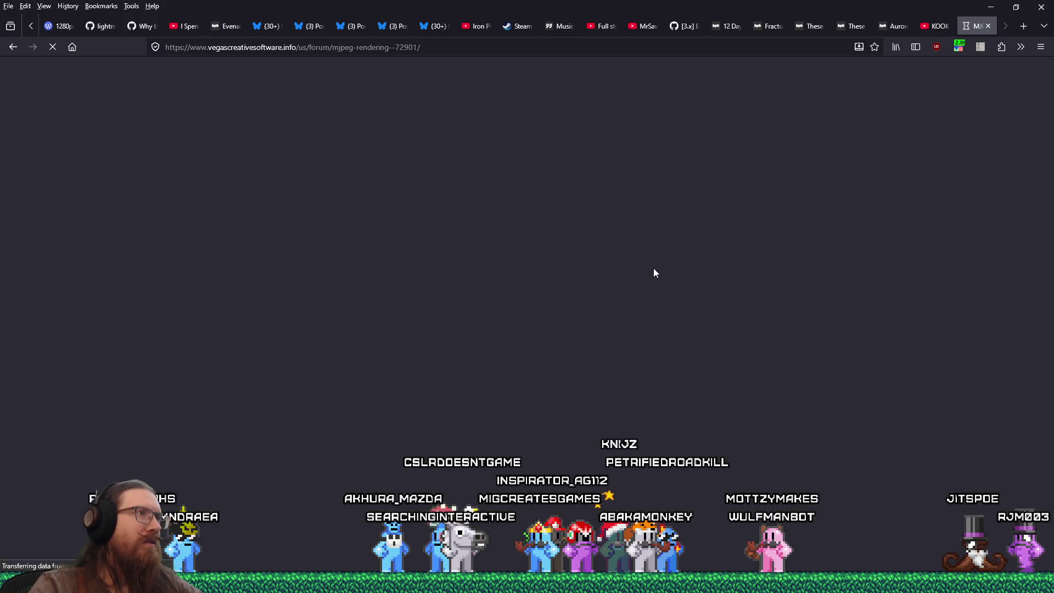
# - Read the VEGAS forum thread and highlight 'mov container' in a post
pyautogui.scroll(-3, 666, 280)
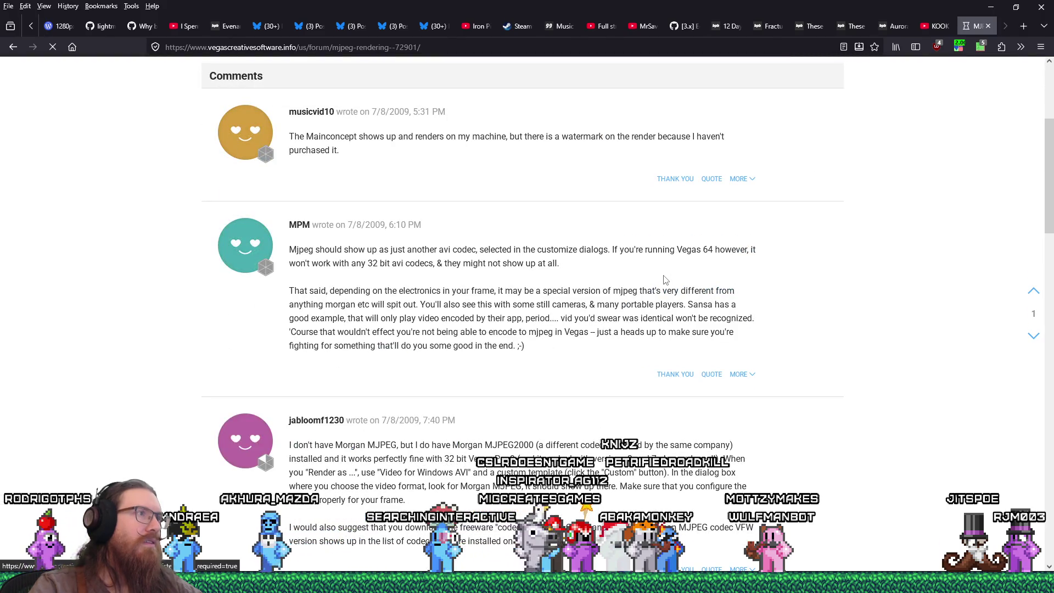
pyautogui.scroll(-7, 666, 280)
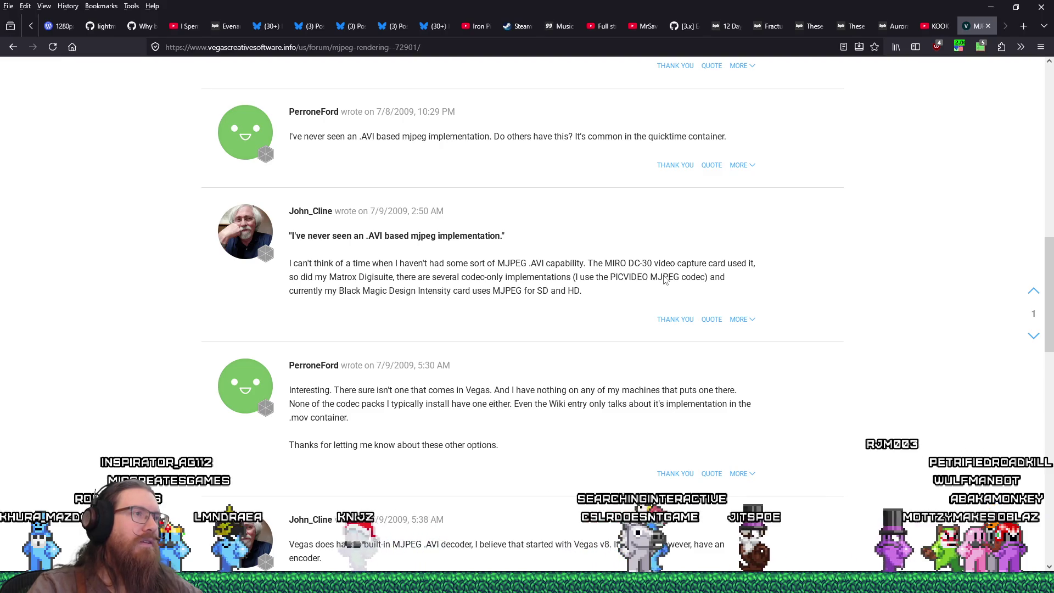
pyautogui.scroll(-5, 665, 280)
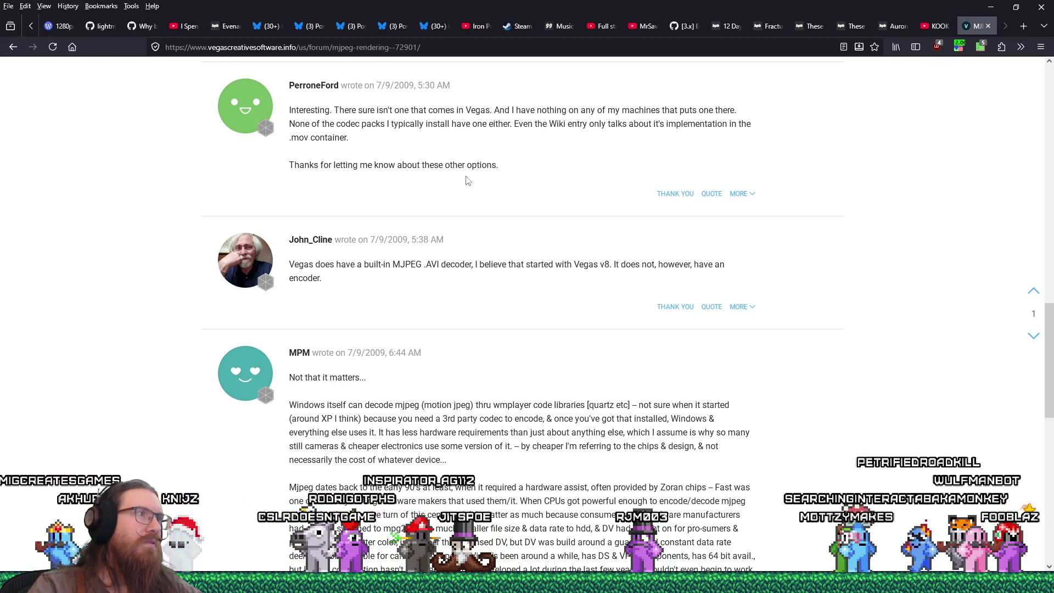
pyautogui.moveTo(347, 137); pyautogui.dragTo(291, 137)
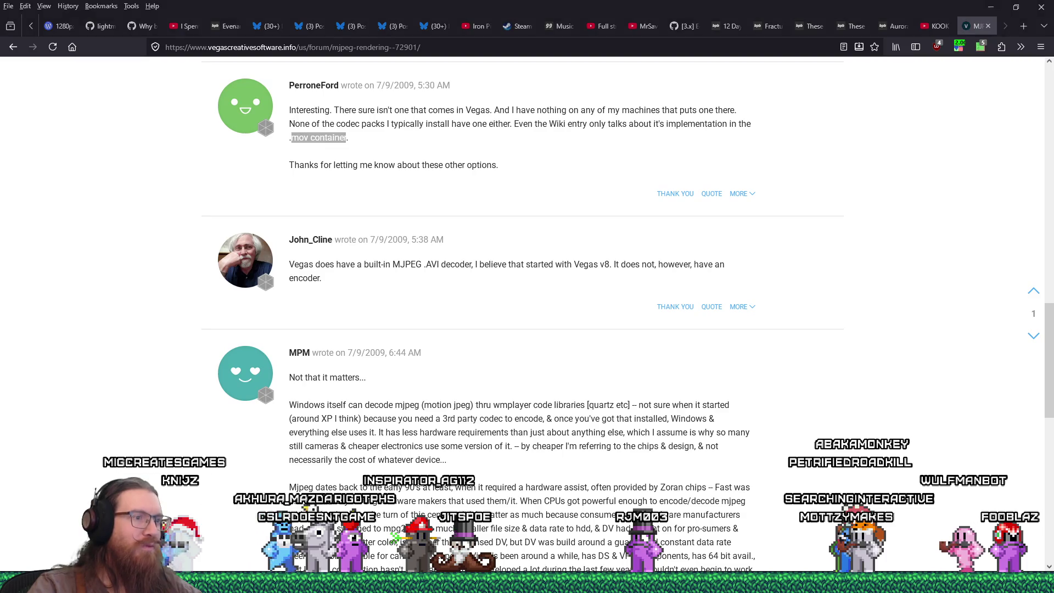
pyautogui.hotkey('alt', 'Tab')
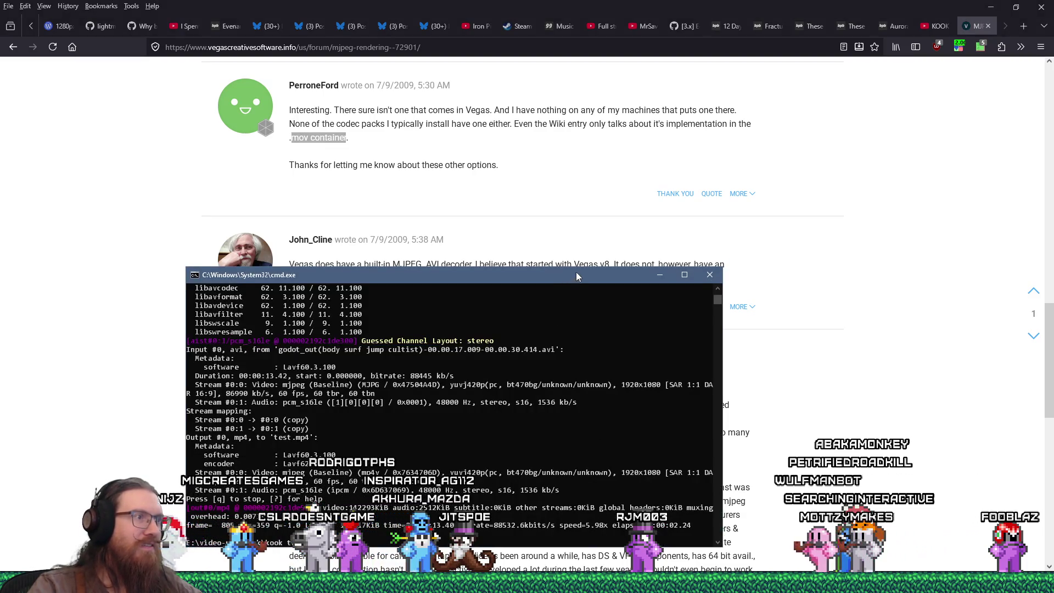
# - Rerun the ffmpeg -c copy command with output test.mov to remux the body surf jump cultist clip
pyautogui.moveTo(575, 272); pyautogui.dragTo(605, 233)
pyautogui.press('Up')
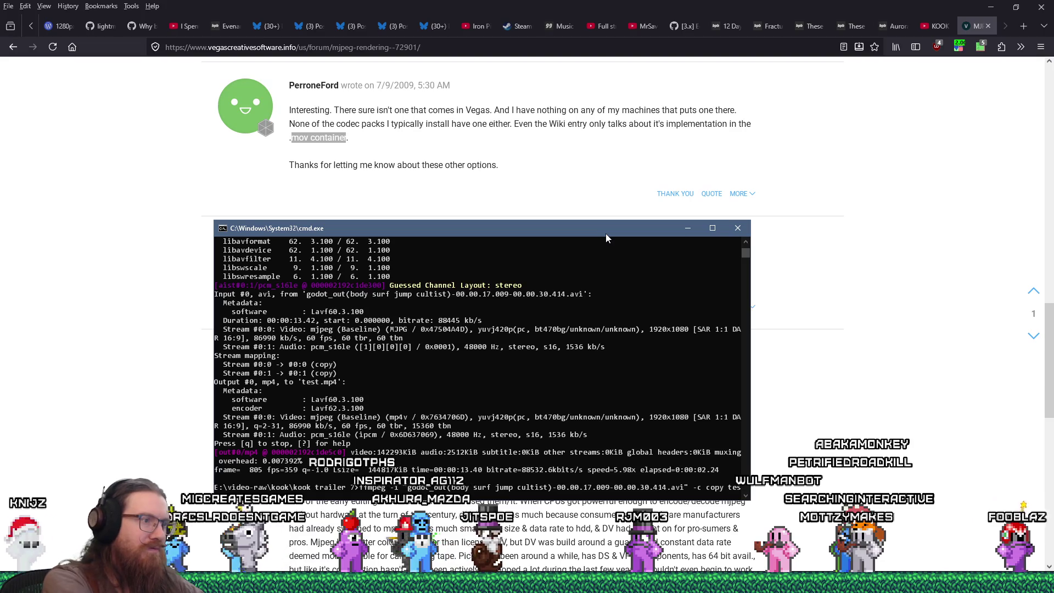
pyautogui.press('BackSpace')
pyautogui.press('BackSpace')
pyautogui.press('BackSpace')
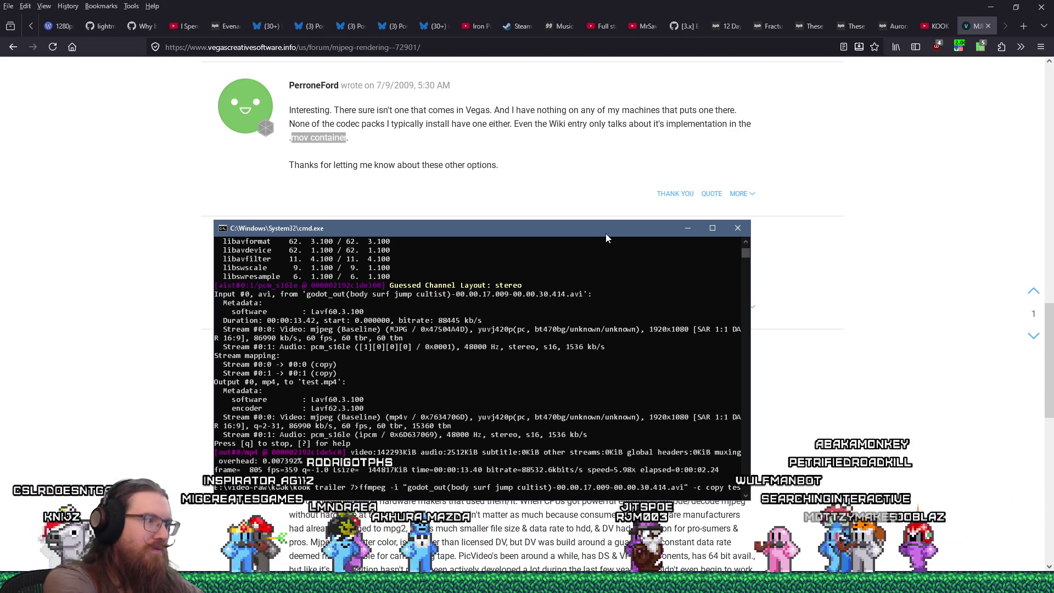
pyautogui.write('mov')
pyautogui.press('Return')
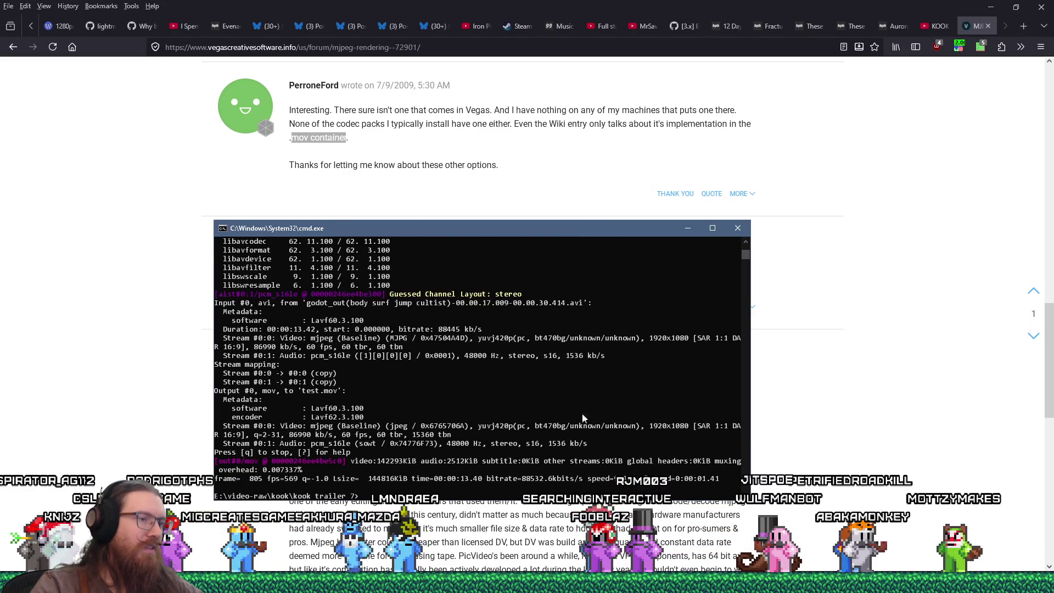
pyautogui.press('super')
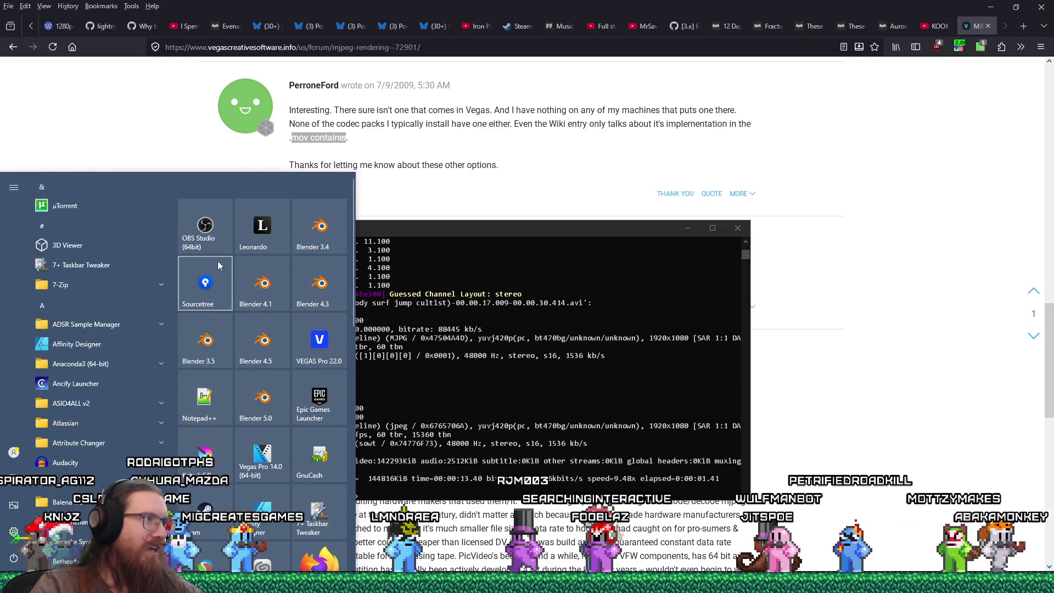
# - Launch VEGAS Pro 22.0 and drag test.mov from the kook trailer 7 folder onto the timeline
pyautogui.click(330, 339)
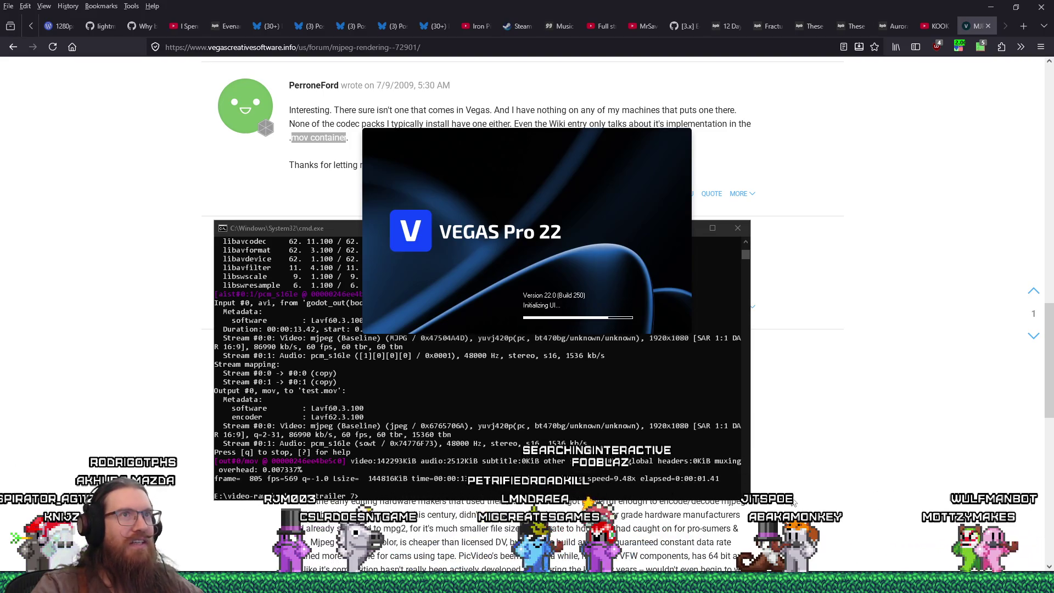
pyautogui.press('super+Tab')
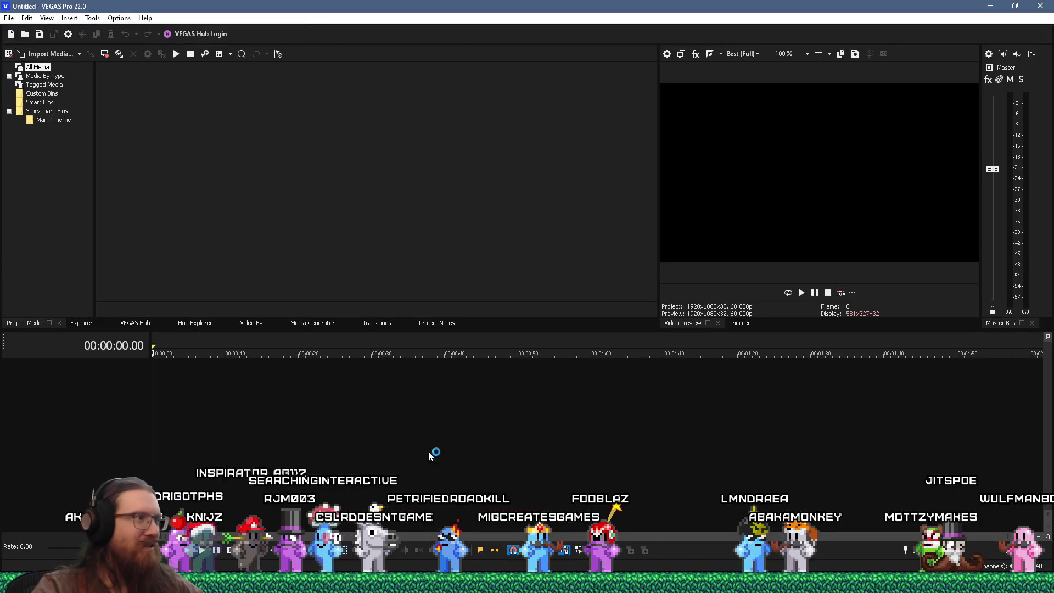
pyautogui.moveTo(307, 582)
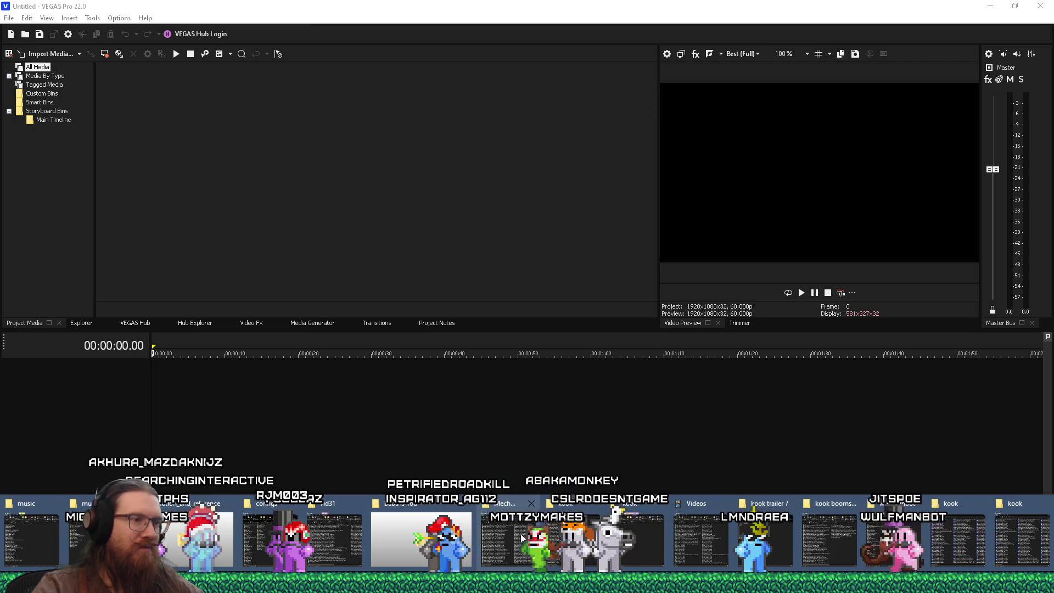
pyautogui.click(765, 538)
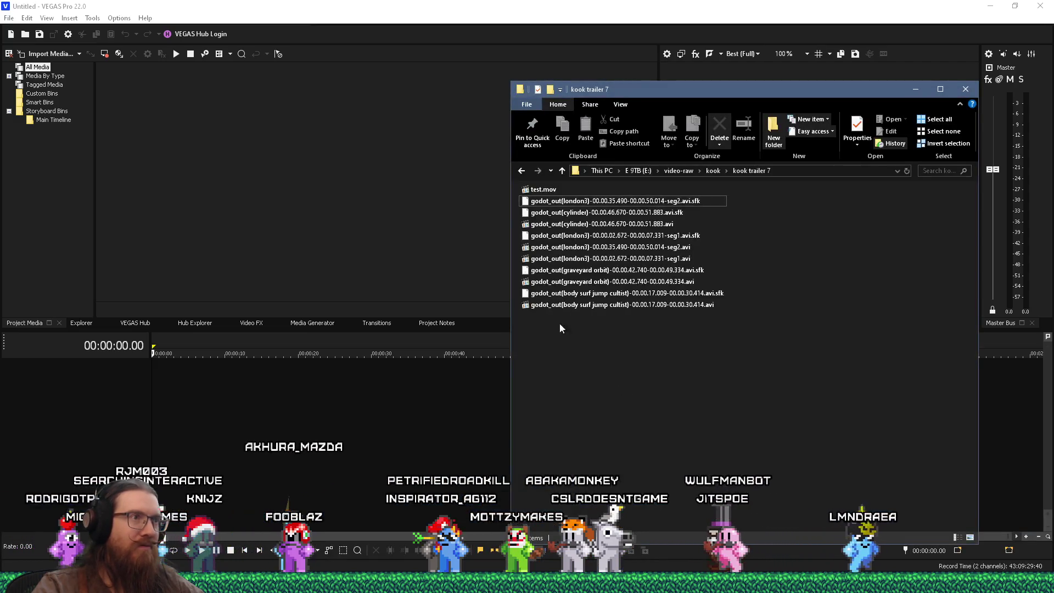
pyautogui.press('Up')
pyautogui.moveTo(174, 394); pyautogui.dragTo(205, 461)
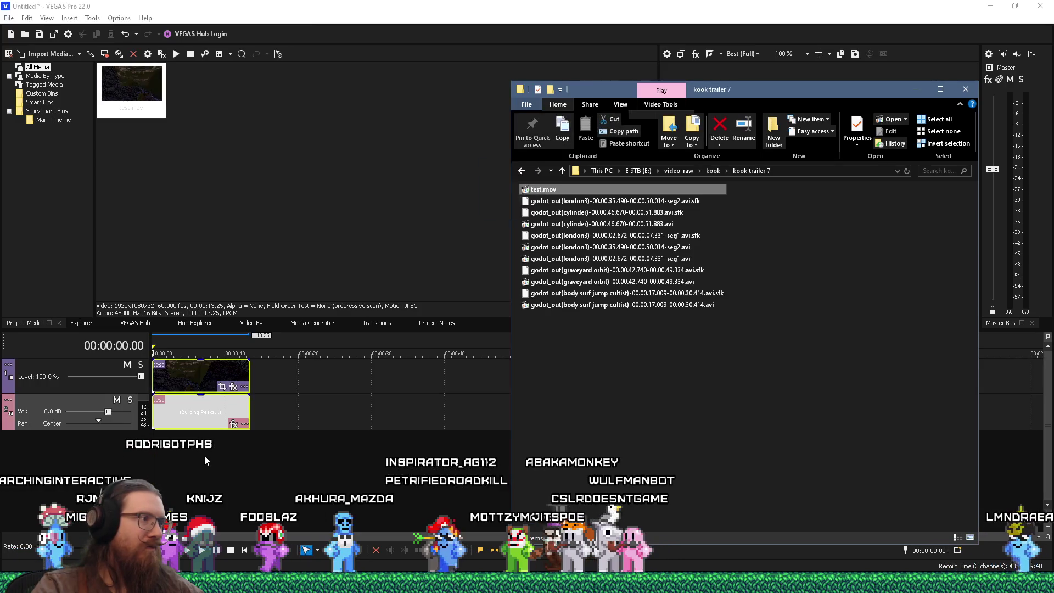
# - Play test.mov from about 2 seconds, then select the clip and open Render As
pyautogui.click(171, 449)
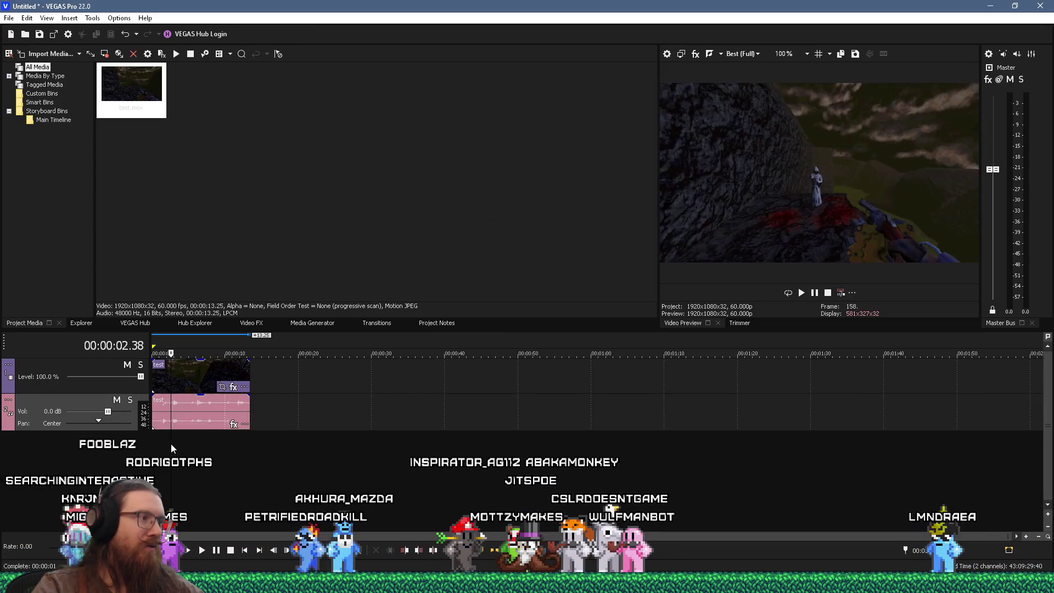
pyautogui.press('space')
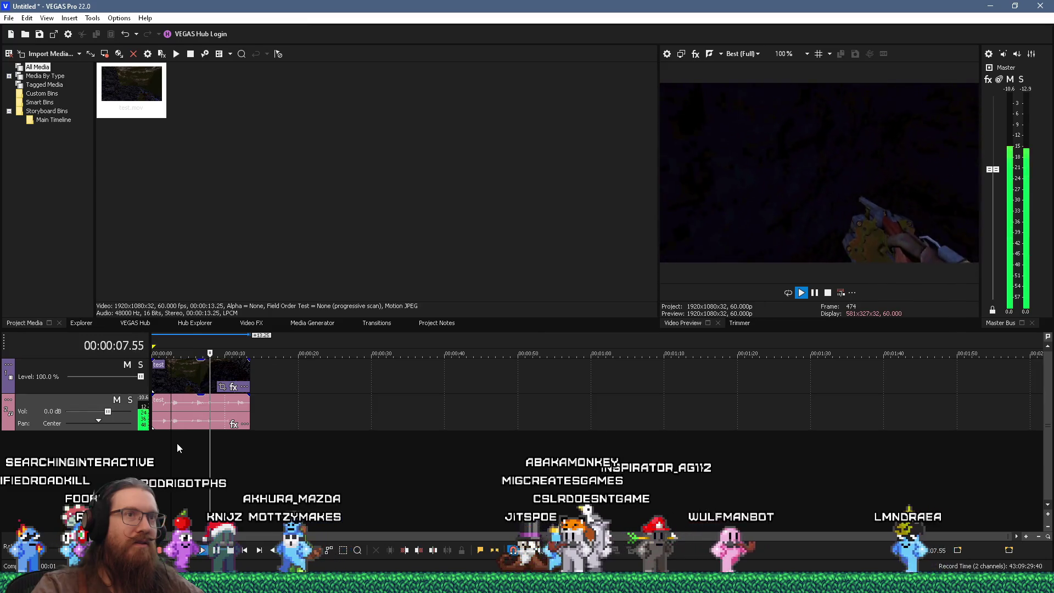
pyautogui.press('space')
pyautogui.click(193, 378)
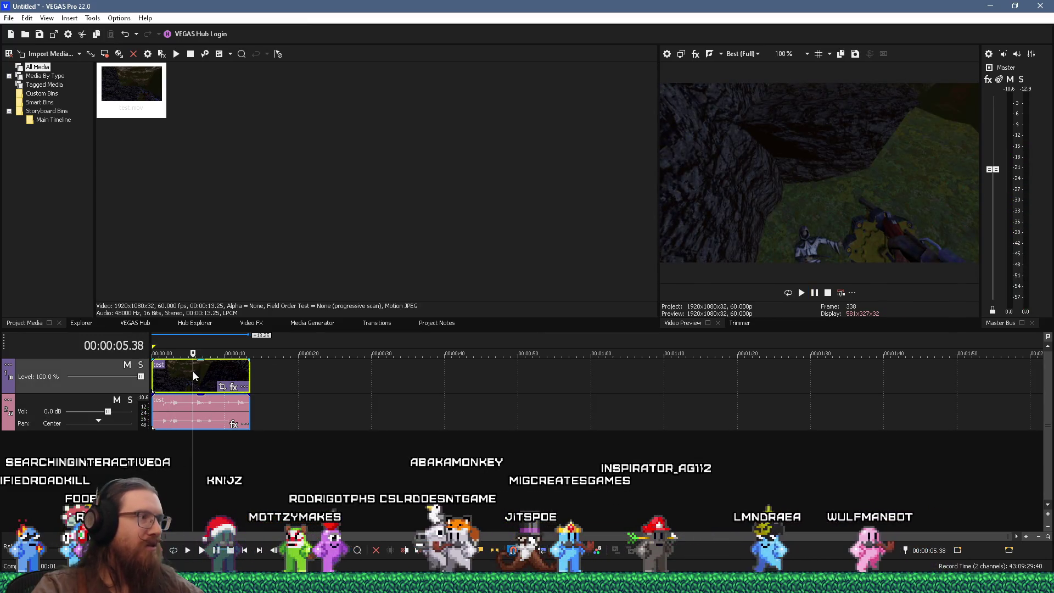
pyautogui.click(9, 18)
pyautogui.click(33, 129)
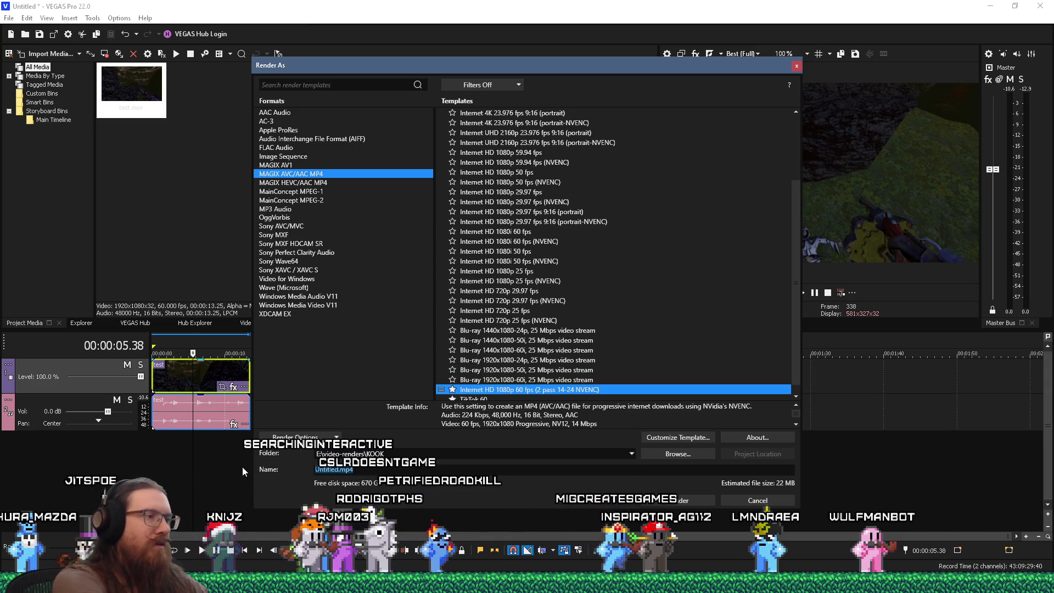
# - Render the clip to test.mp4 using the MAGIX AVC/AAC MP4 Internet HD 1080p 60 fps NVENC template
pyautogui.click(683, 500)
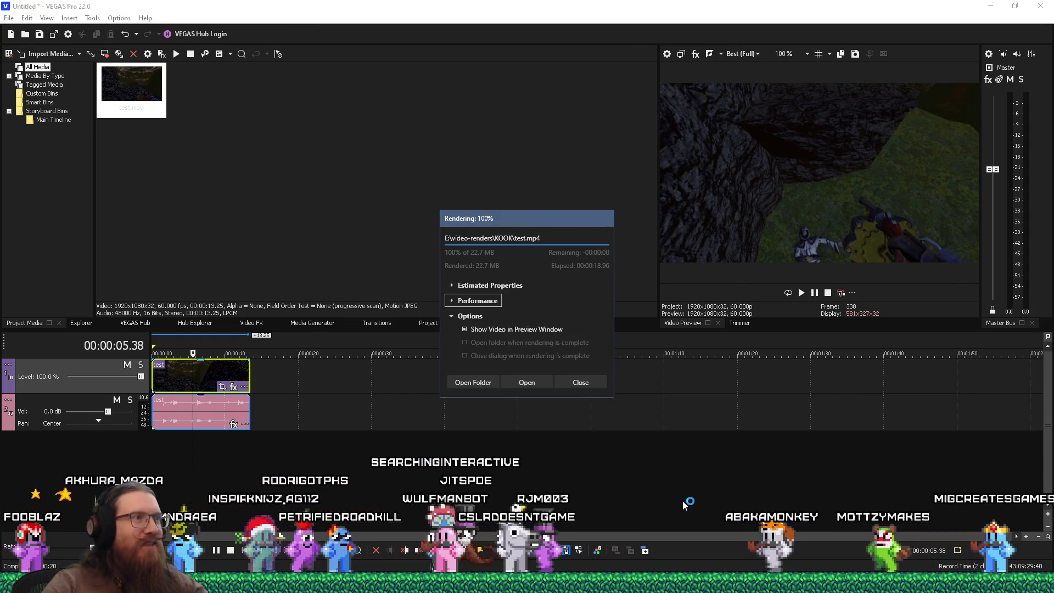
pyautogui.hotkey('alt', 'Tab')
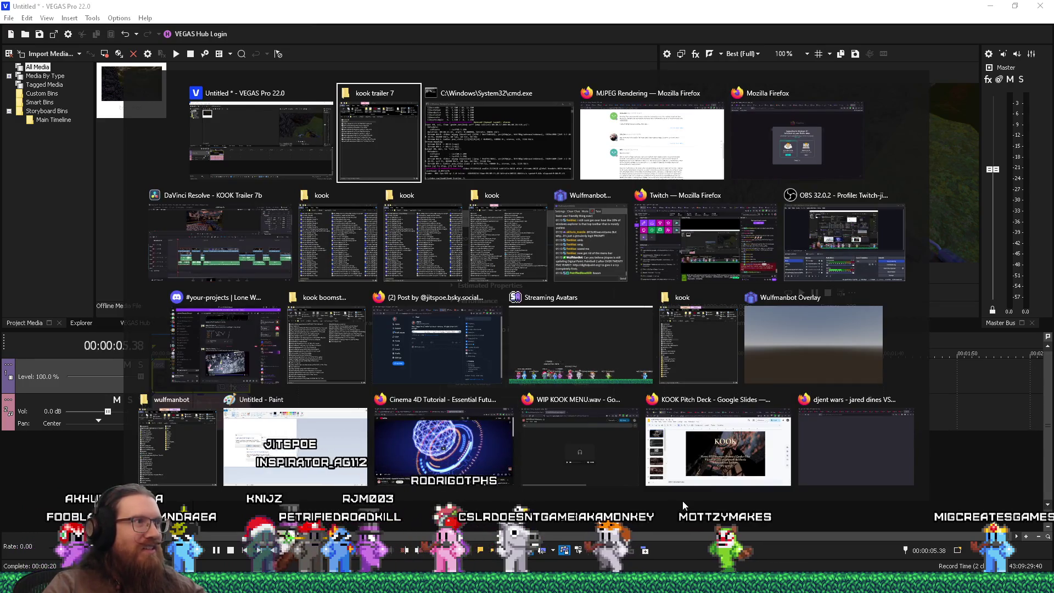
# - Bring the kook video-renders folder forward and move it up to reach test.mp4
pyautogui.hotkey('alt', 'Tab')
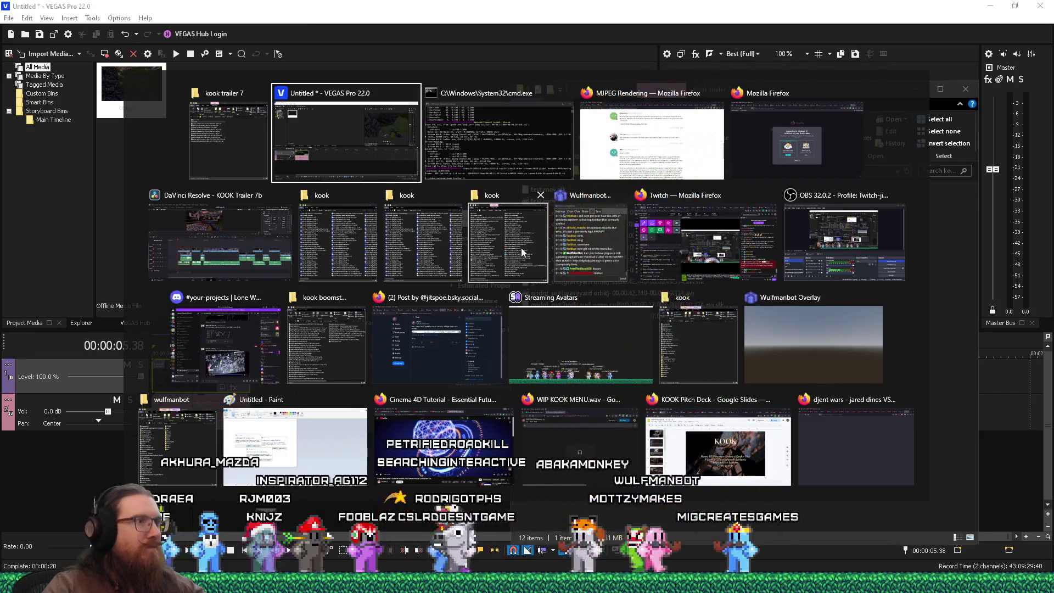
pyautogui.click(522, 253)
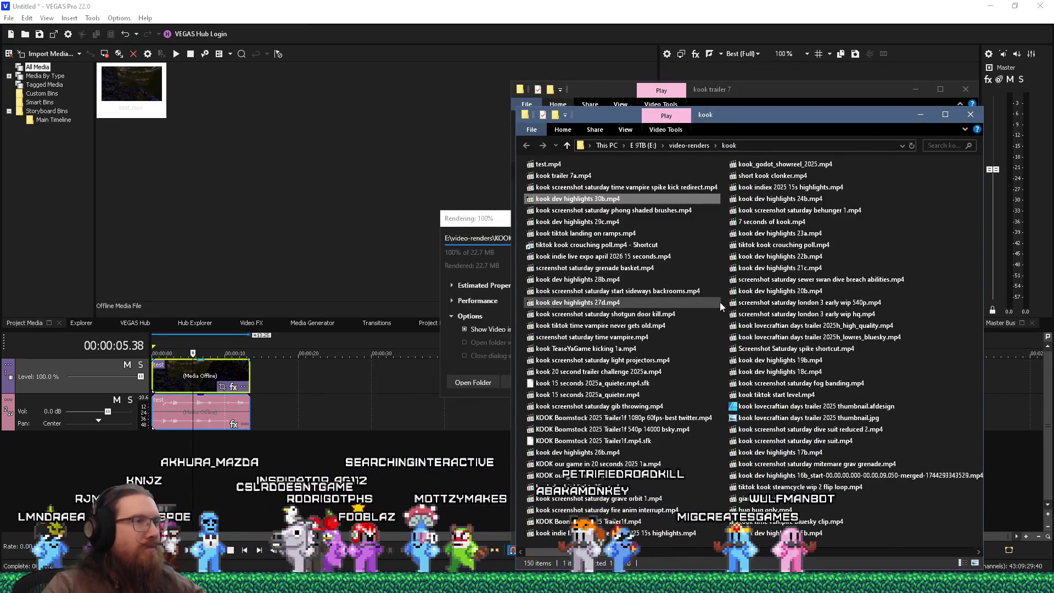
pyautogui.moveTo(724, 127)
pyautogui.mouseDown()
pyautogui.moveTo(676, 79)
pyautogui.moveTo(692, 100)
pyautogui.moveTo(734, 105)
pyautogui.mouseUp()
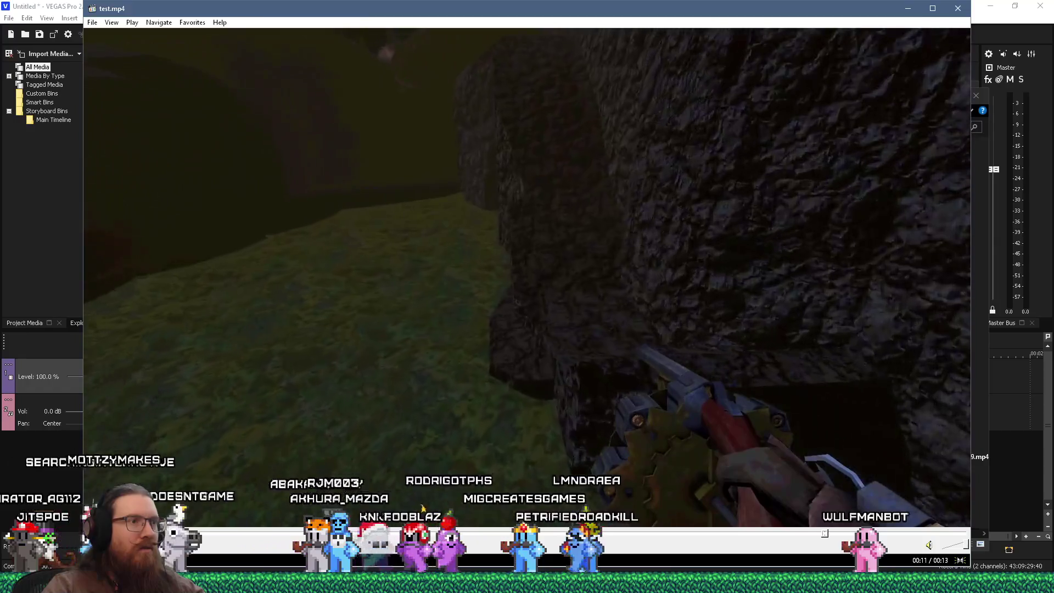
# - Bring the kook trailer 7 folder forward and shift it rightward beside the renders folder
pyautogui.hotkey('alt', 'Tab')
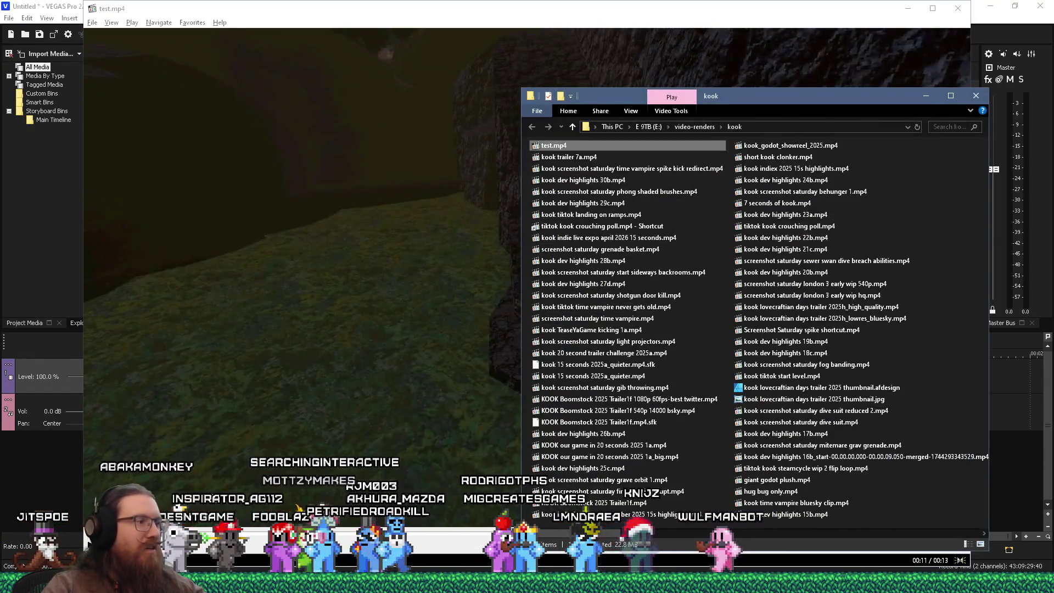
pyautogui.click(90, 583)
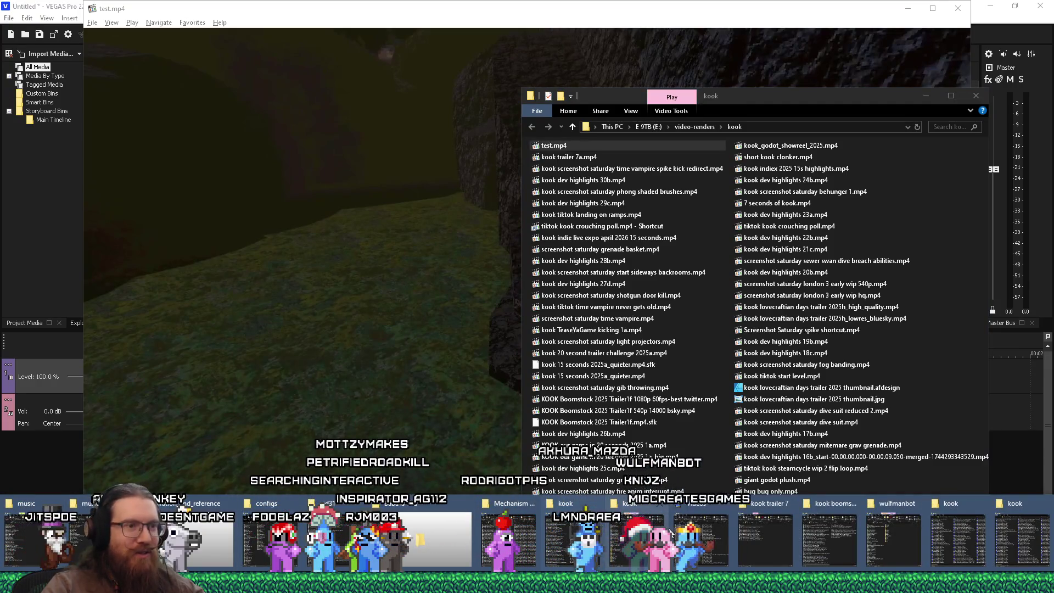
pyautogui.click(767, 540)
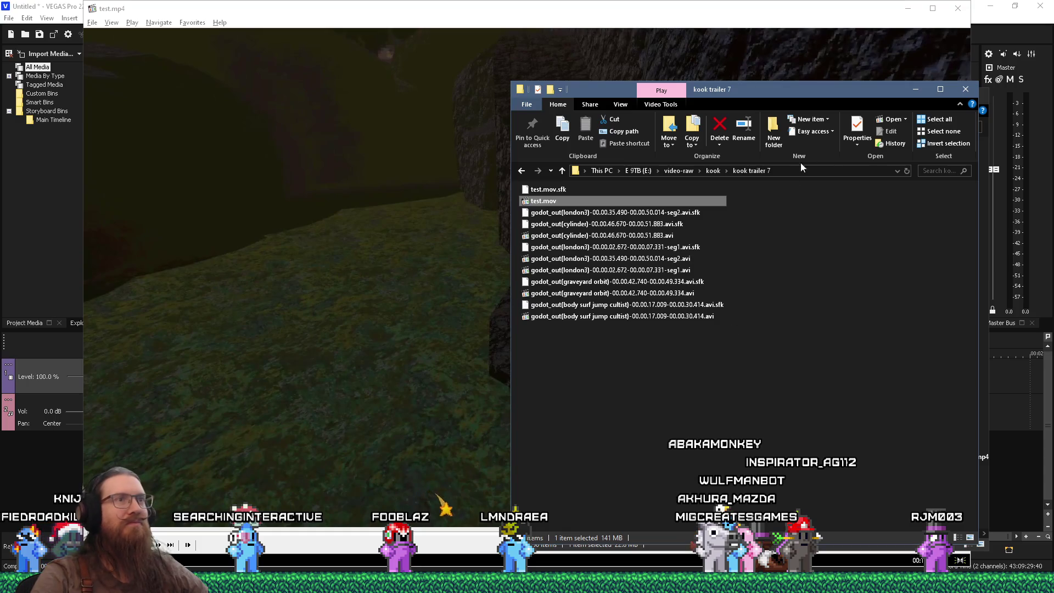
pyautogui.moveTo(812, 96)
pyautogui.mouseDown()
pyautogui.moveTo(779, 79)
pyautogui.moveTo(815, 87)
pyautogui.mouseUp()
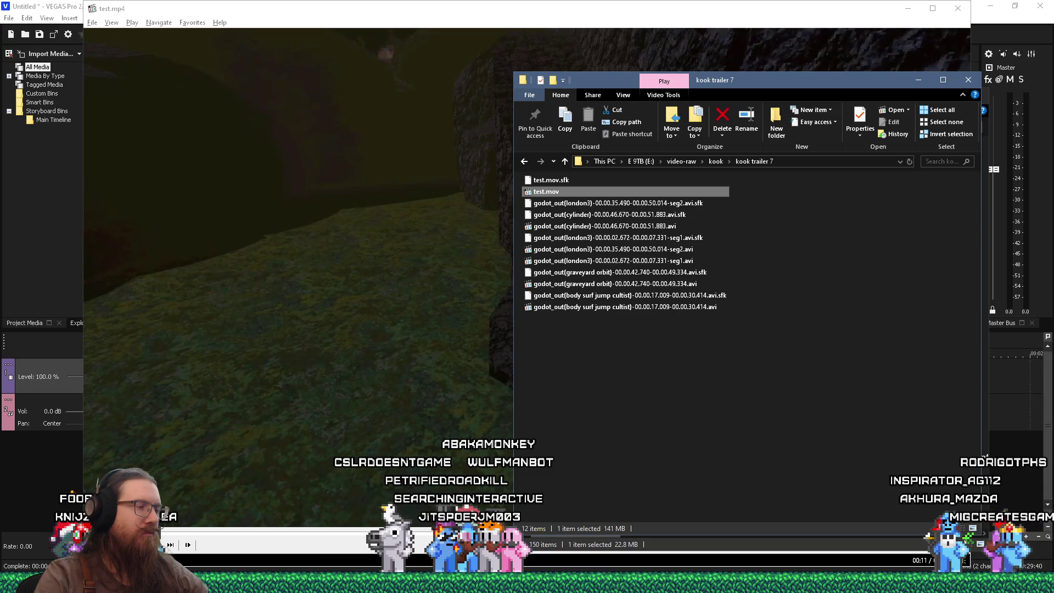
pyautogui.press('super+t')
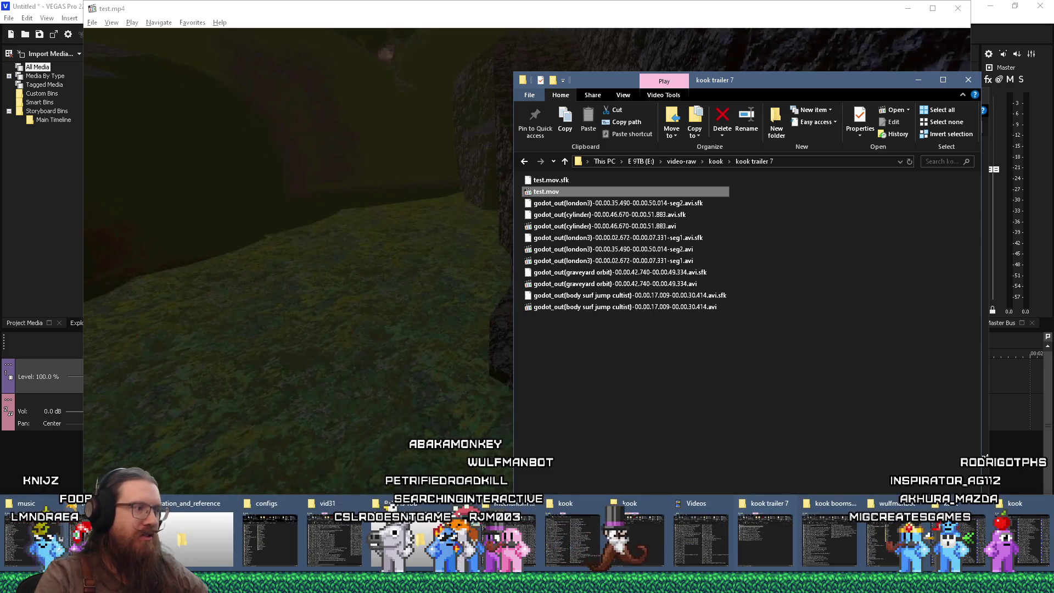
pyautogui.click(744, 545)
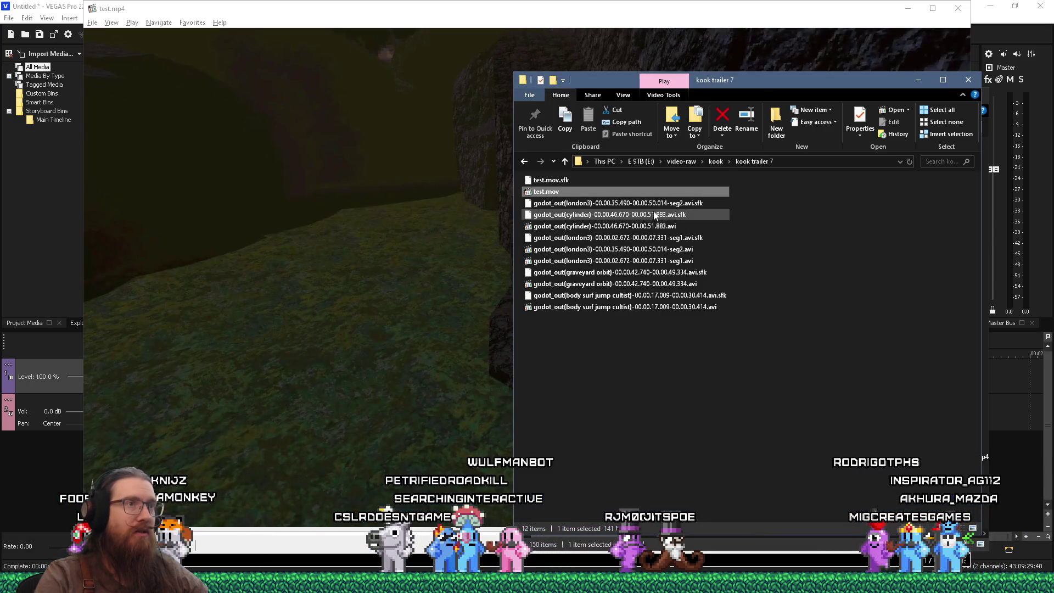
pyautogui.moveTo(777, 88); pyautogui.dragTo(890, 84)
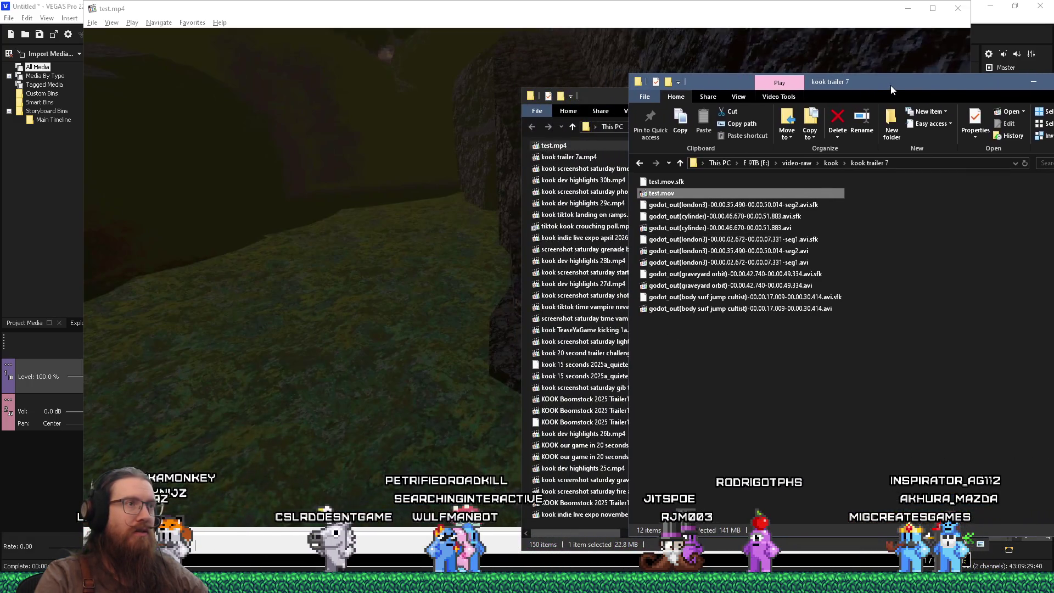
# - Play the body surf jump cultist source clip, then the rendered test.mp4 to compare
pyautogui.doubleClick(790, 309)
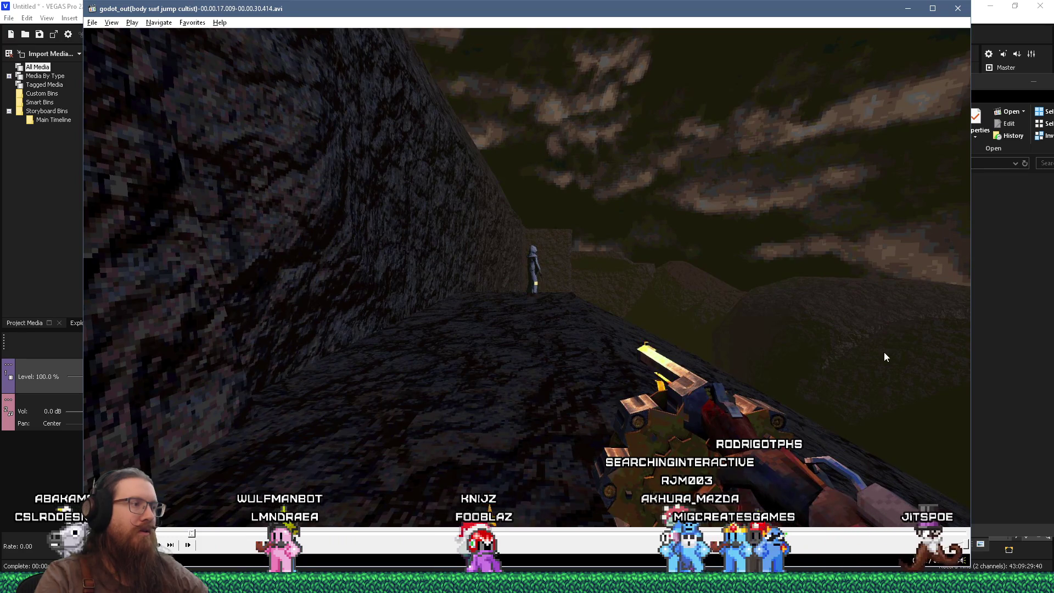
pyautogui.click(1010, 315)
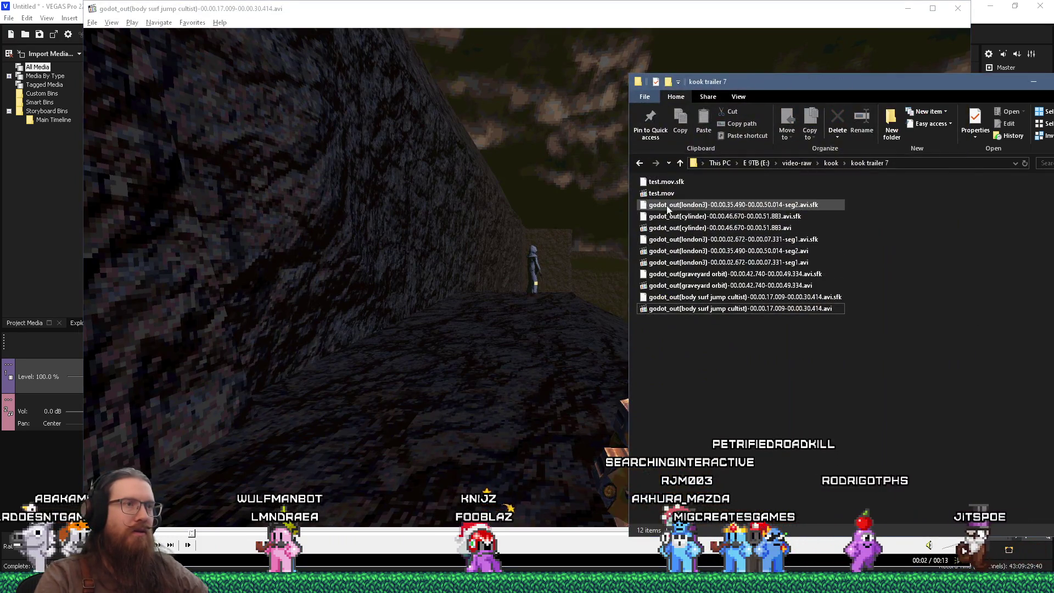
pyautogui.hotkey('alt', 'Tab')
pyautogui.hotkey('alt', 'Tab')
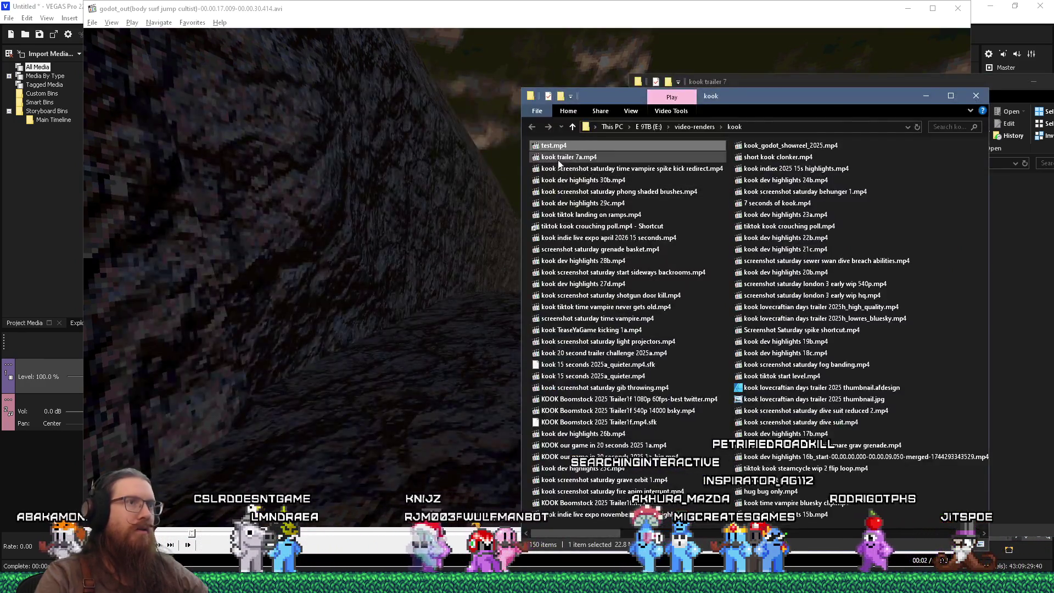
pyautogui.doubleClick(558, 146)
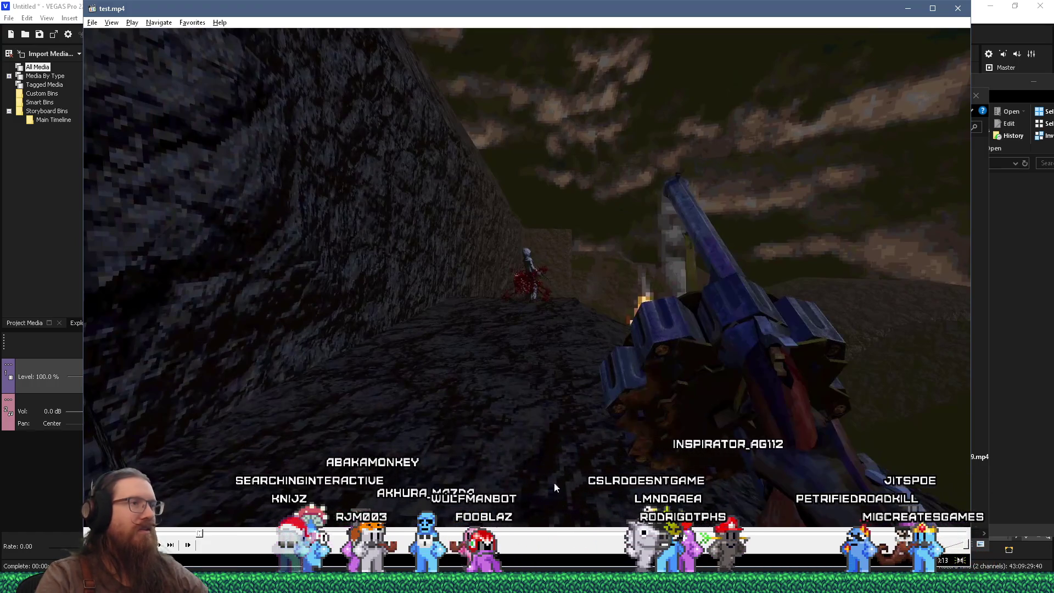
# - Bring the kook video-renders folder forward and play kook trailer 7a.mp4 for comparison
pyautogui.click(1010, 327)
pyautogui.click(527, 583)
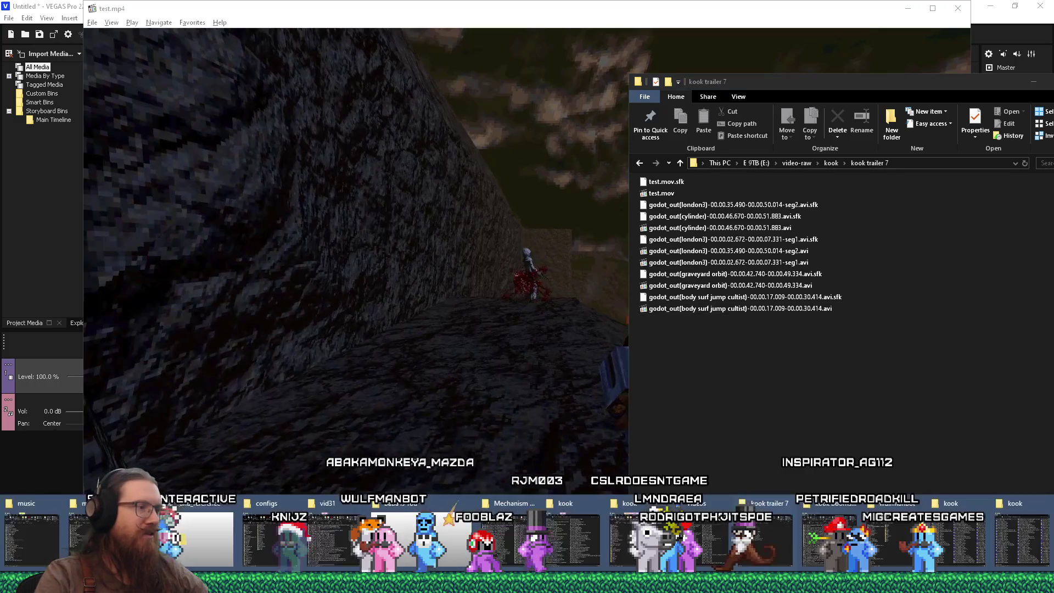
pyautogui.click(957, 536)
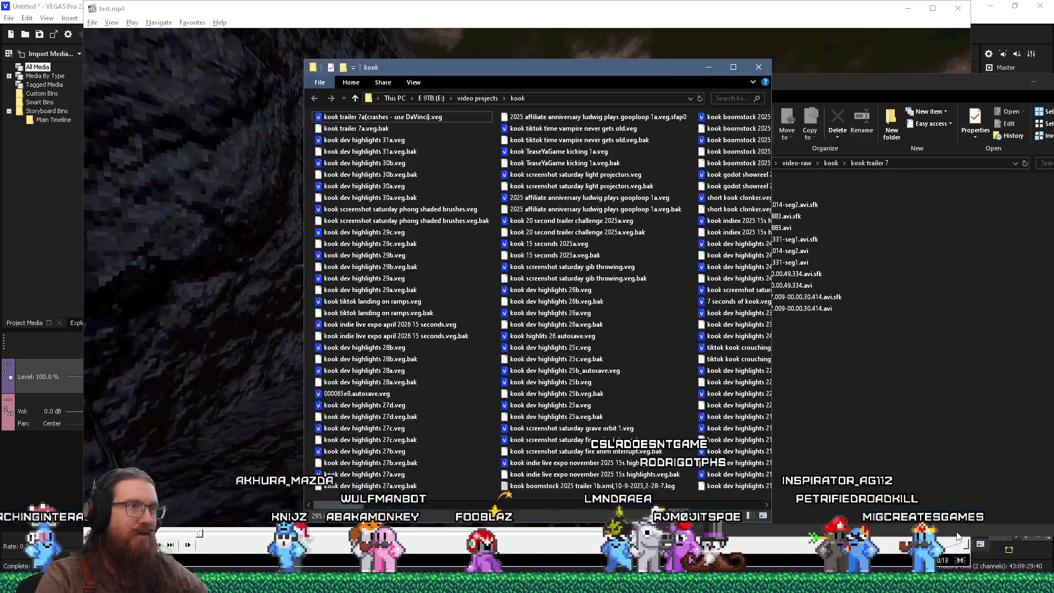
pyautogui.click(906, 583)
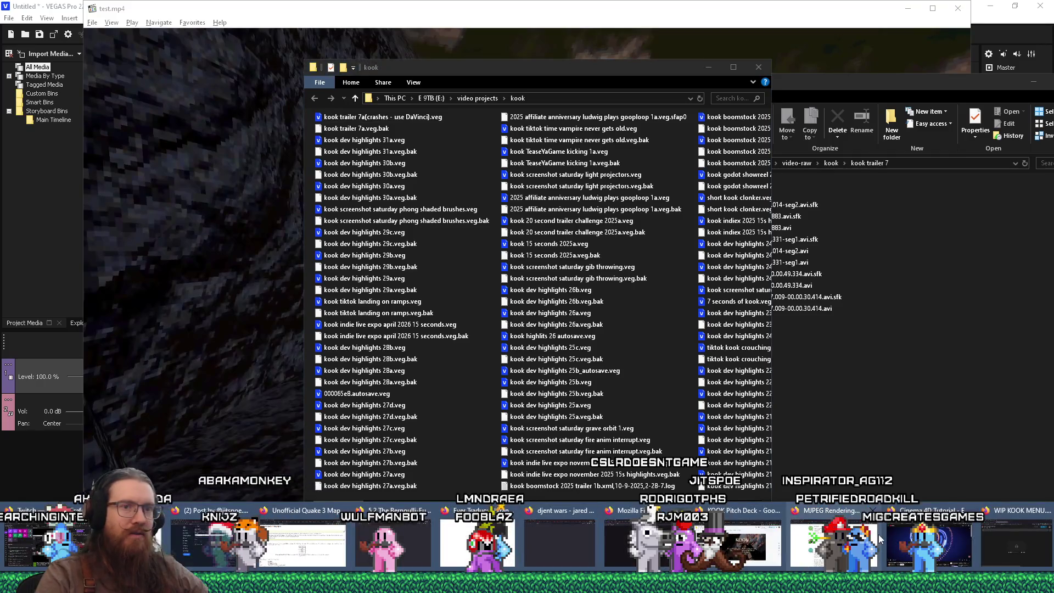
pyautogui.moveTo(527, 583)
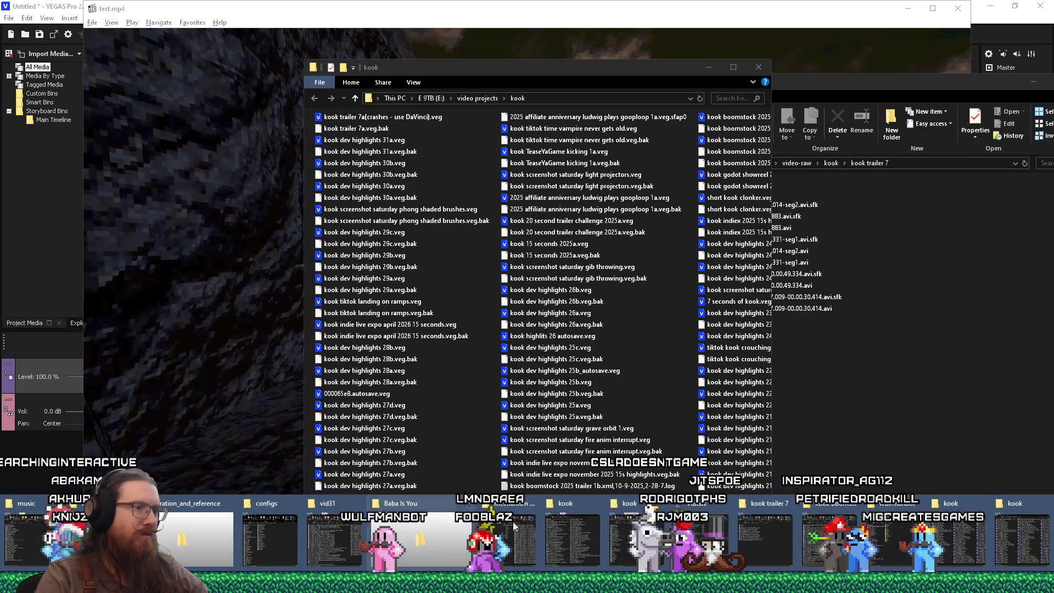
pyautogui.click(572, 535)
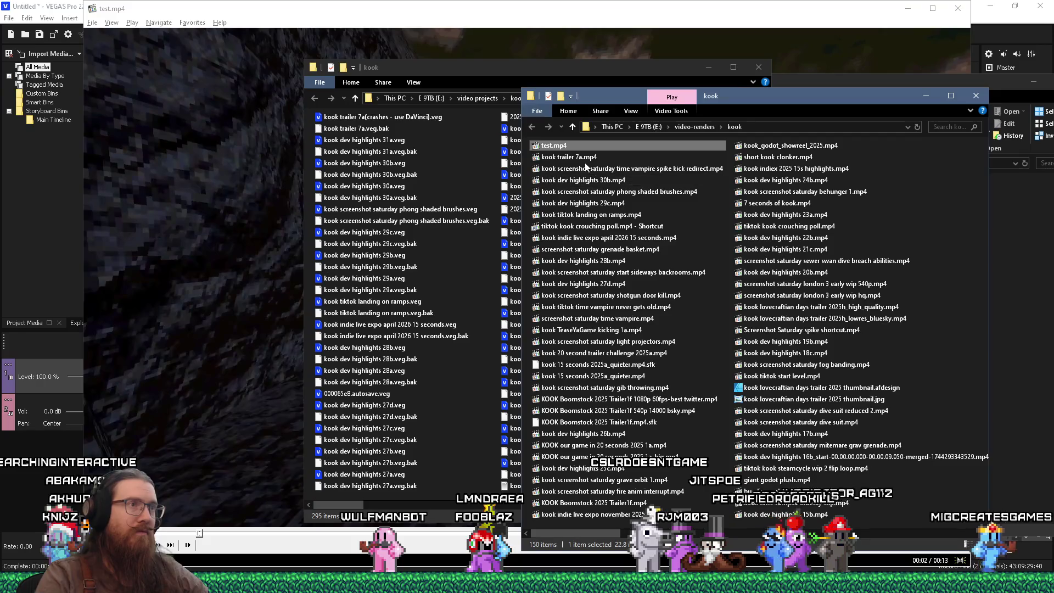
pyautogui.doubleClick(569, 157)
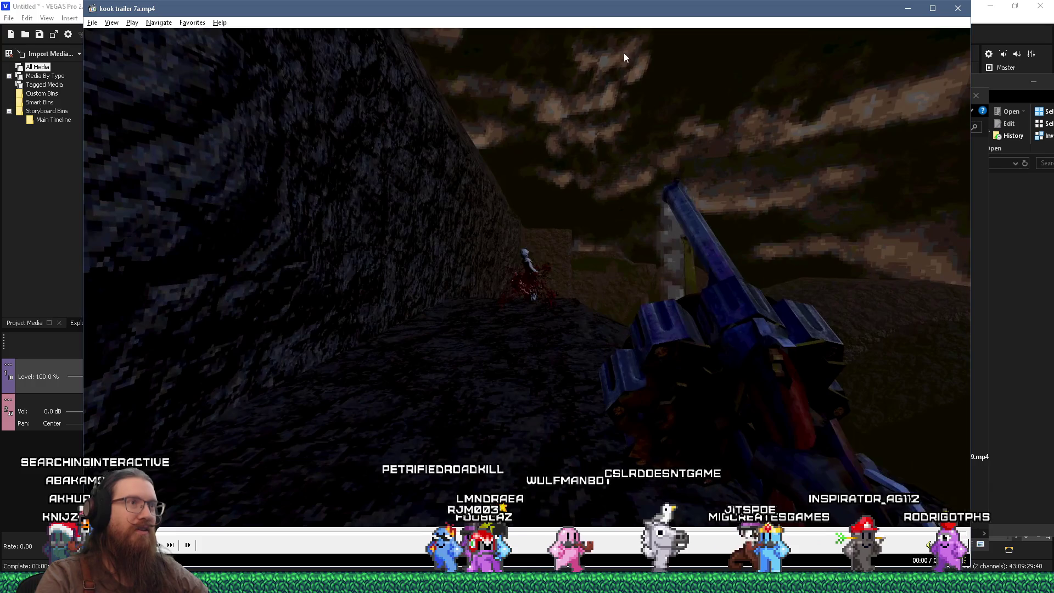
# - Move the player lower, replay test.mp4, then close the playback window
pyautogui.moveTo(615, 20)
pyautogui.mouseDown()
pyautogui.moveTo(620, 336)
pyautogui.moveTo(601, 165)
pyautogui.moveTo(601, 178)
pyautogui.mouseUp()
pyautogui.doubleClick(553, 146)
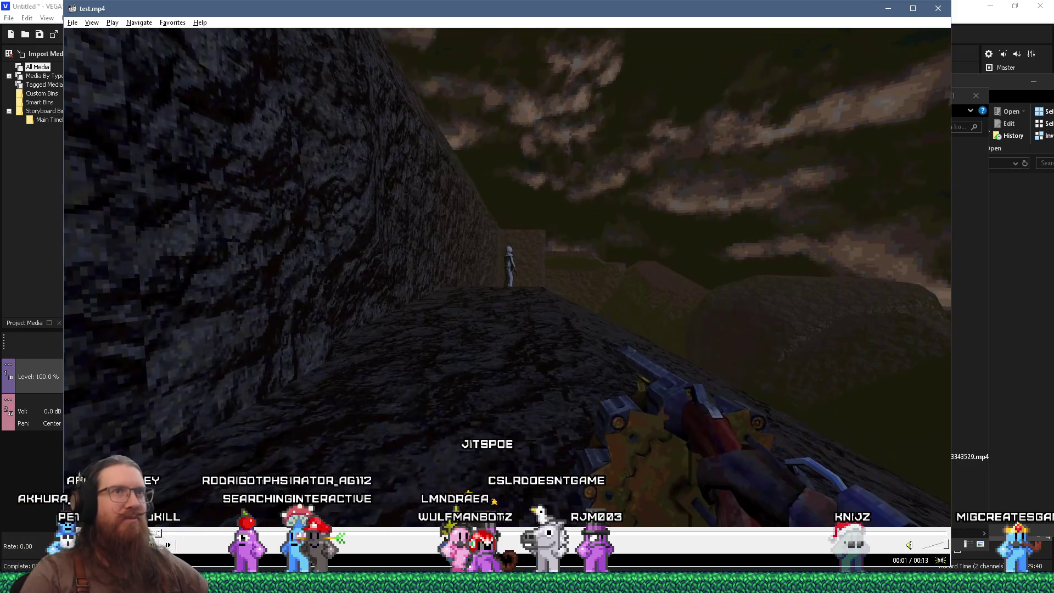
pyautogui.click(938, 8)
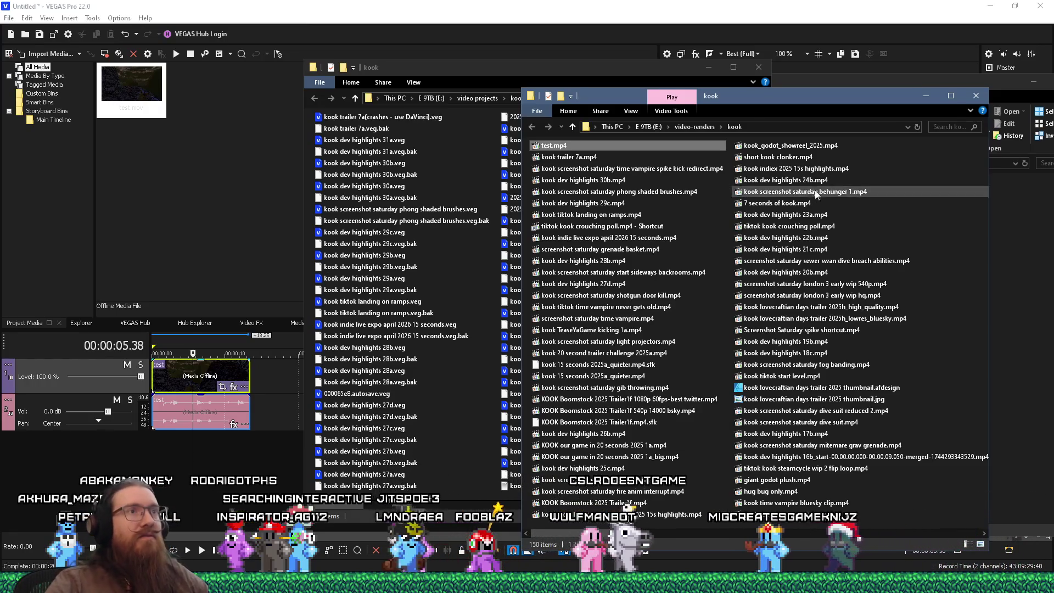
# - Arrange the Explorer windows so the kook trailer 7 folder is in front, with nothing selected
pyautogui.moveTo(769, 94); pyautogui.dragTo(645, 109)
pyautogui.click(877, 293)
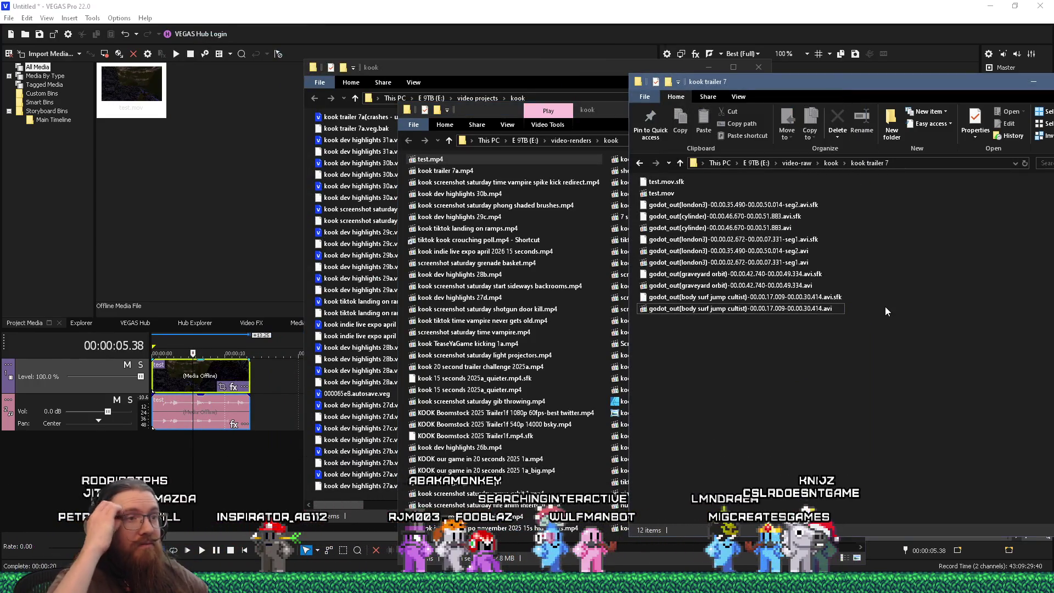
pyautogui.click(657, 195)
pyautogui.click(728, 311)
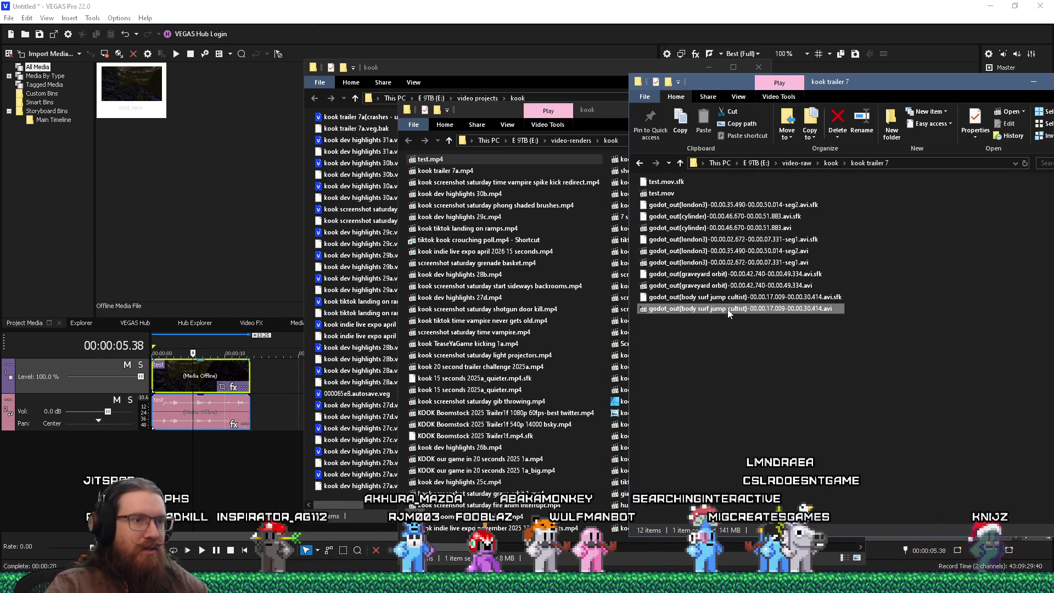
pyautogui.click(665, 197)
pyautogui.click(908, 321)
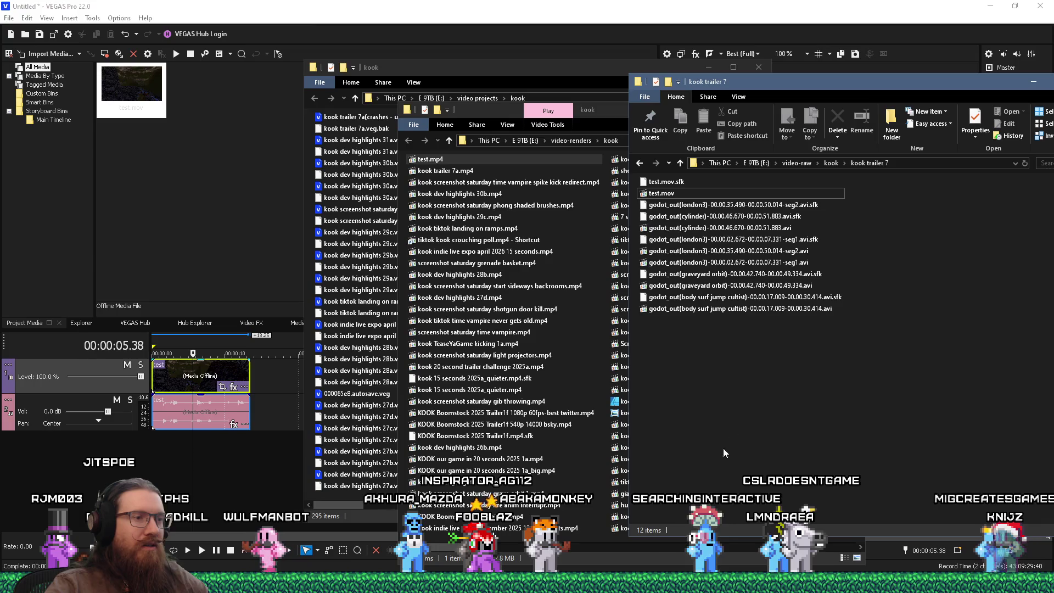
# - Create a new text file renamed convert_to_mov.bat, accept the extension change, and edit it
pyautogui.rightClick(721, 421)
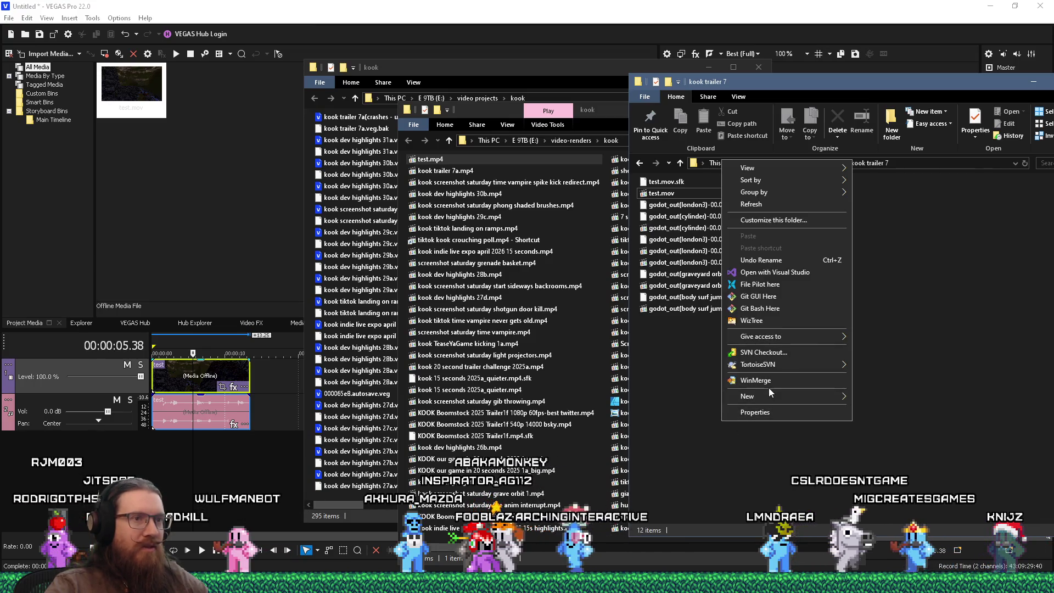
pyautogui.moveTo(770, 393)
pyautogui.click(890, 509)
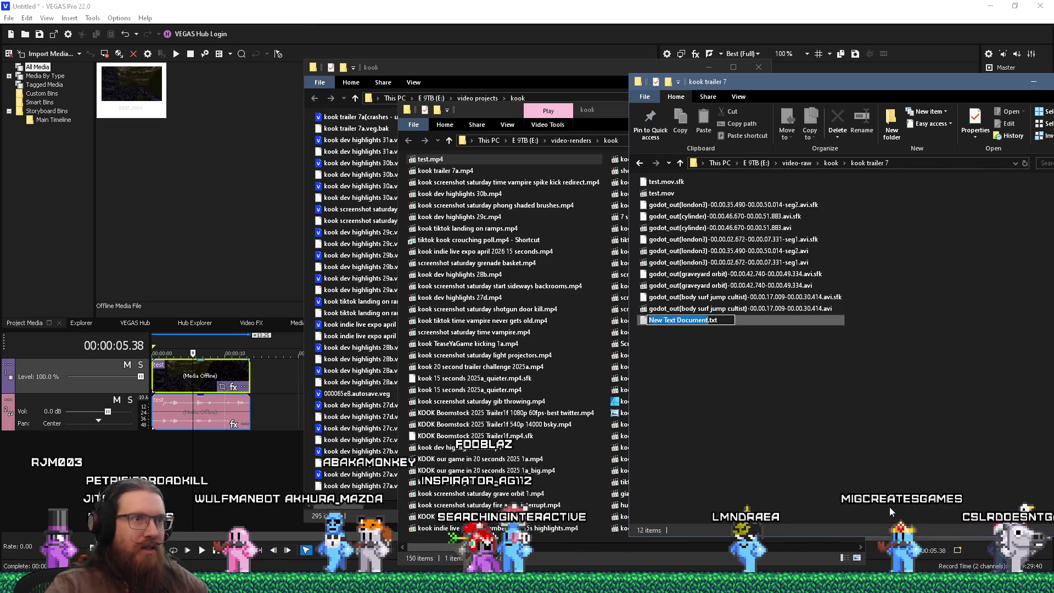
pyautogui.write('cnove')
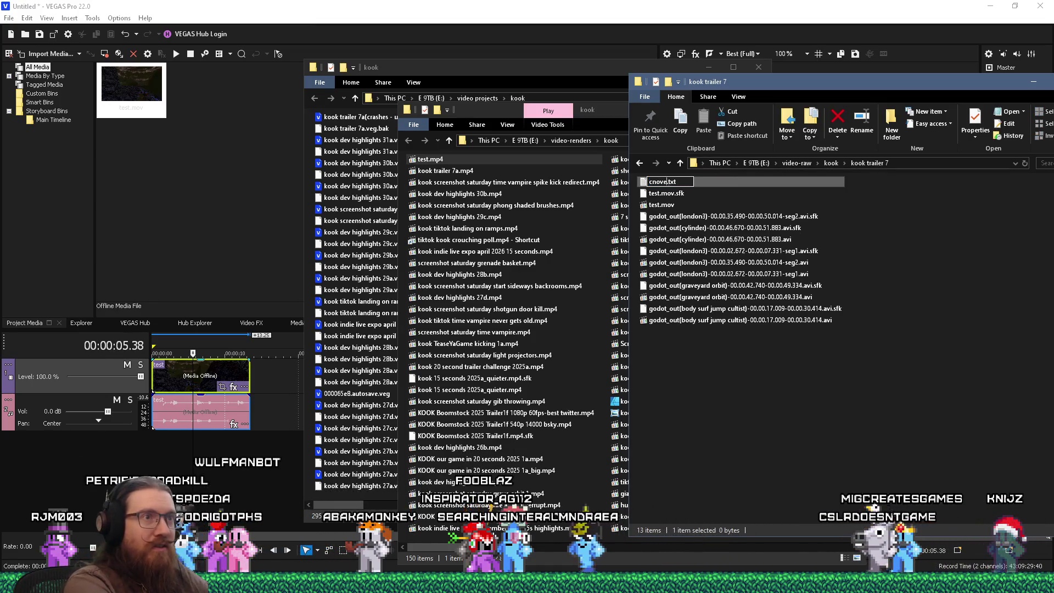
pyautogui.write('onvert_to_mo')
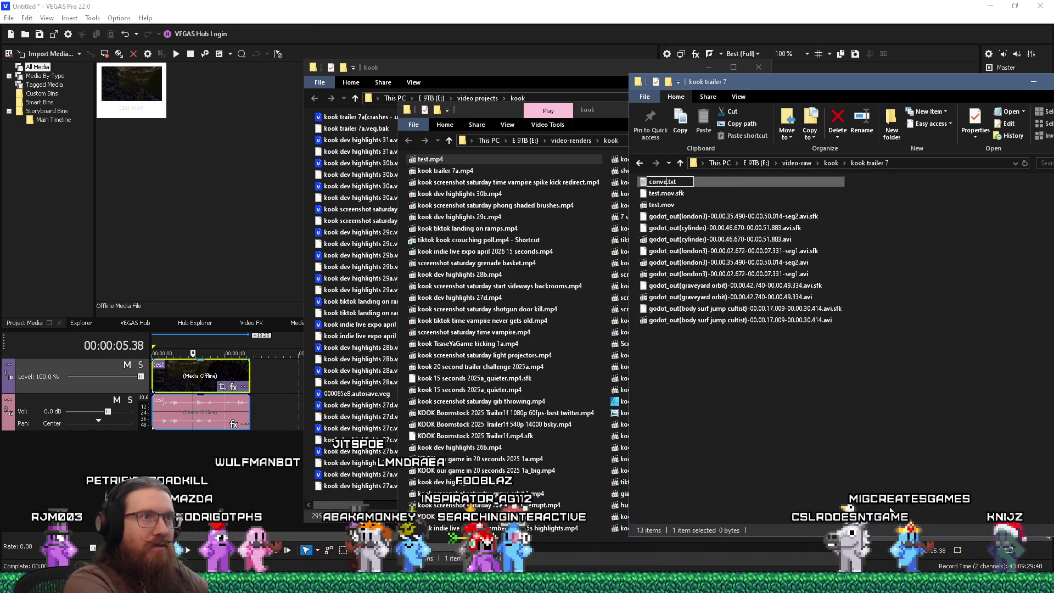
pyautogui.write('v')
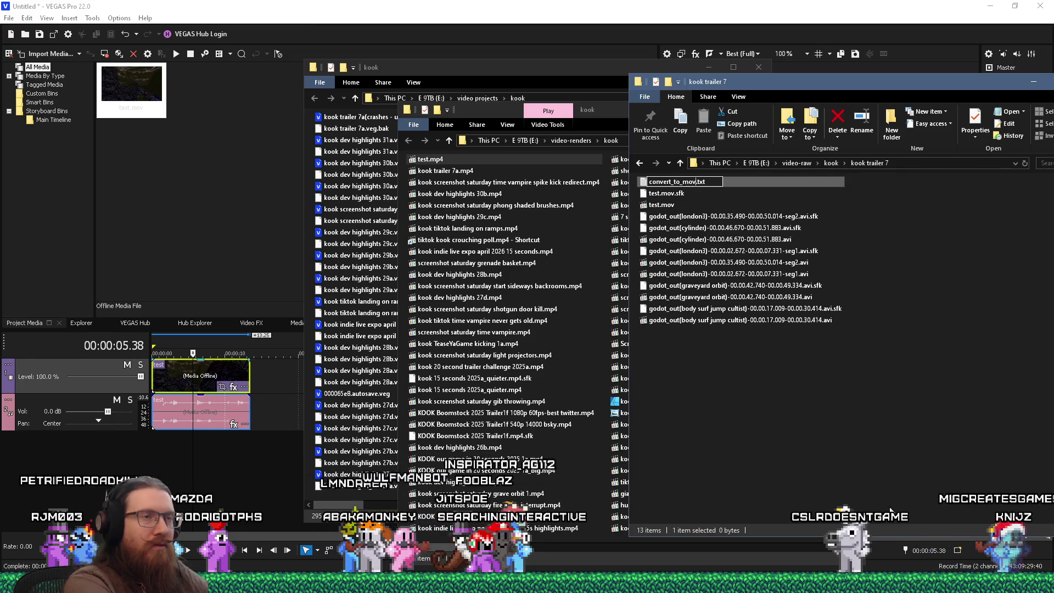
pyautogui.press('Delete')
pyautogui.press('Delete')
pyautogui.press('Delete')
pyautogui.write('.bat')
pyautogui.press('Return')
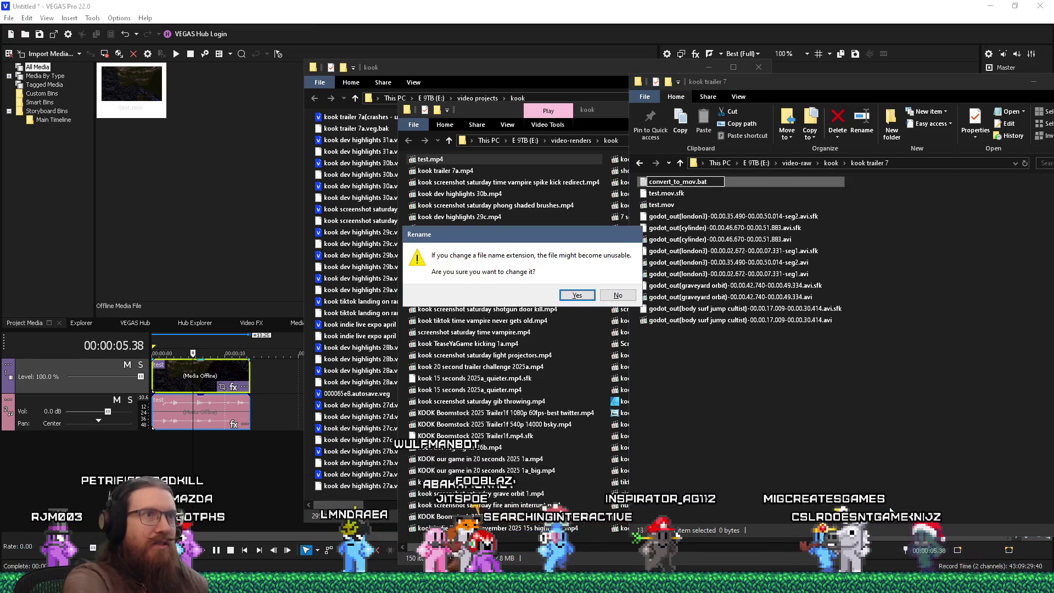
pyautogui.press('Return')
pyautogui.rightClick(678, 187)
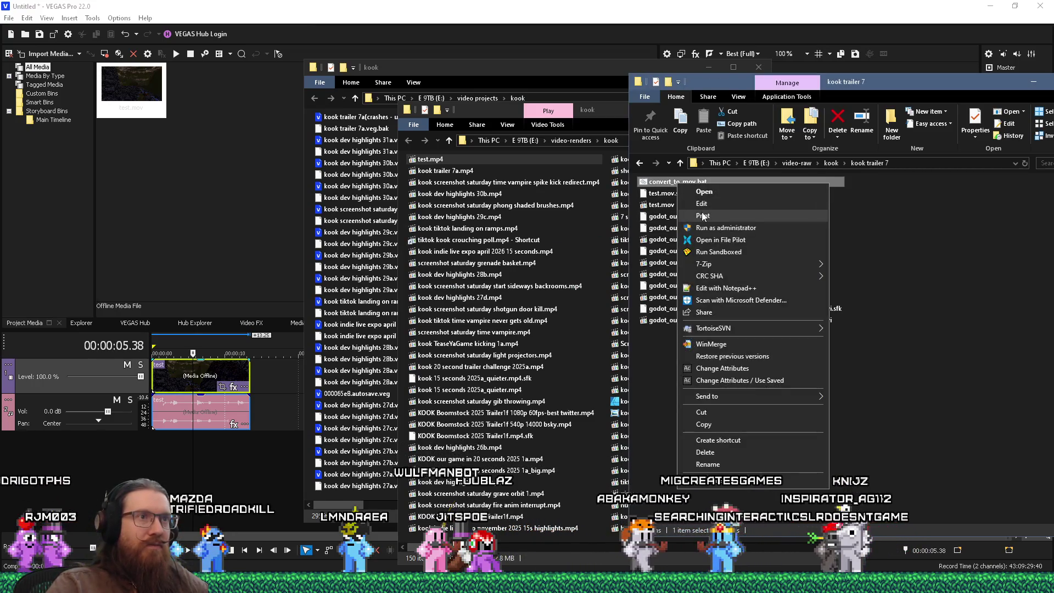
pyautogui.click(696, 202)
# - Complete the script as 'ffmpeg -i %1 -c copy %1.mov', save it and close Notepad
pyautogui.moveTo(665, 52); pyautogui.dragTo(366, 52)
pyautogui.moveTo(400, 85)
pyautogui.mouseDown()
pyautogui.moveTo(393, 99)
pyautogui.moveTo(419, 159)
pyautogui.mouseUp()
pyautogui.write('ffmpeg -i %1')
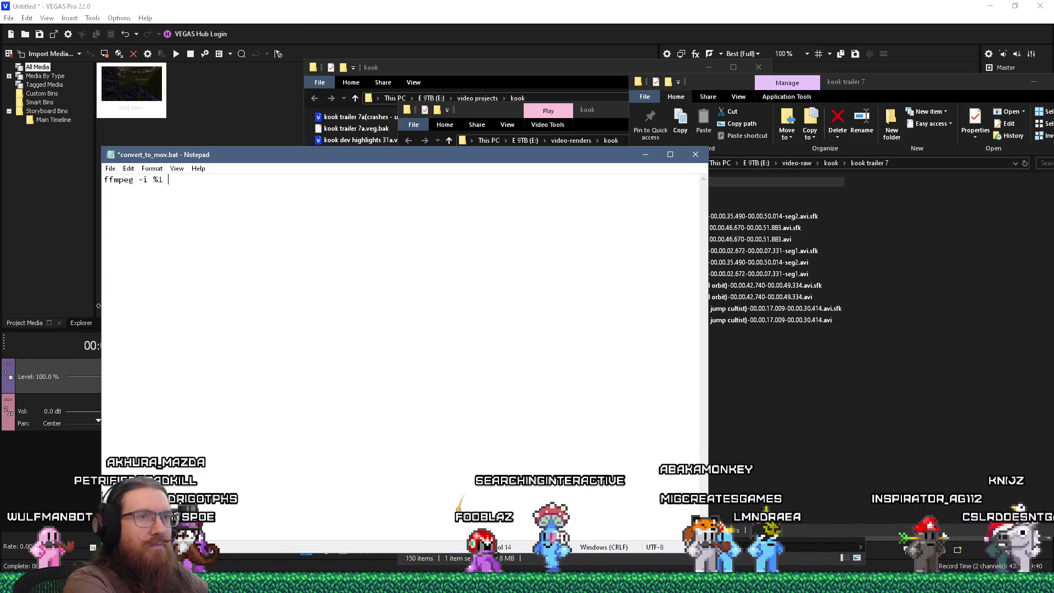
pyautogui.write('-c')
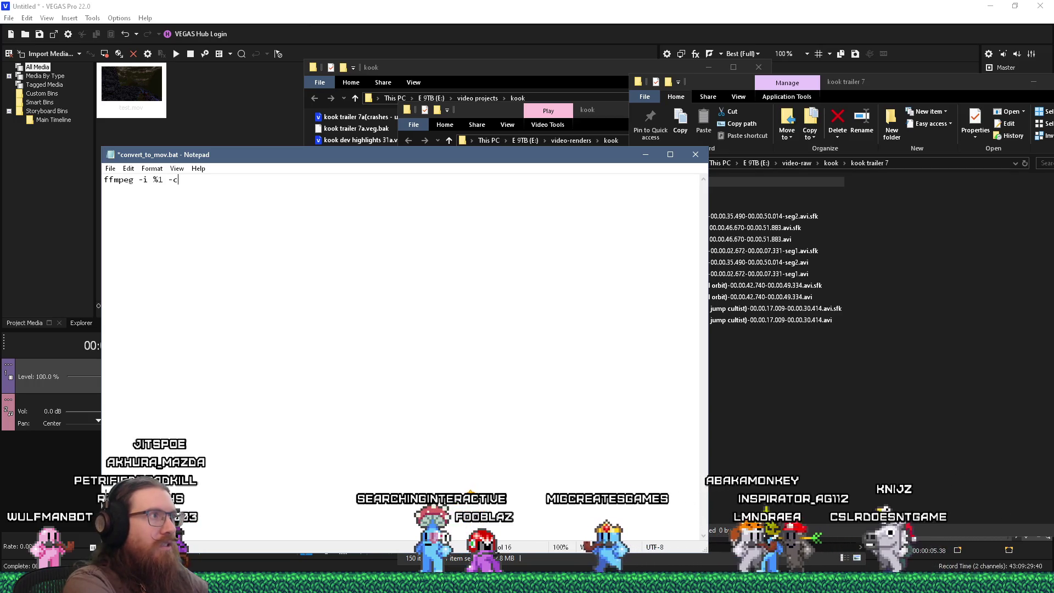
pyautogui.write(' copy')
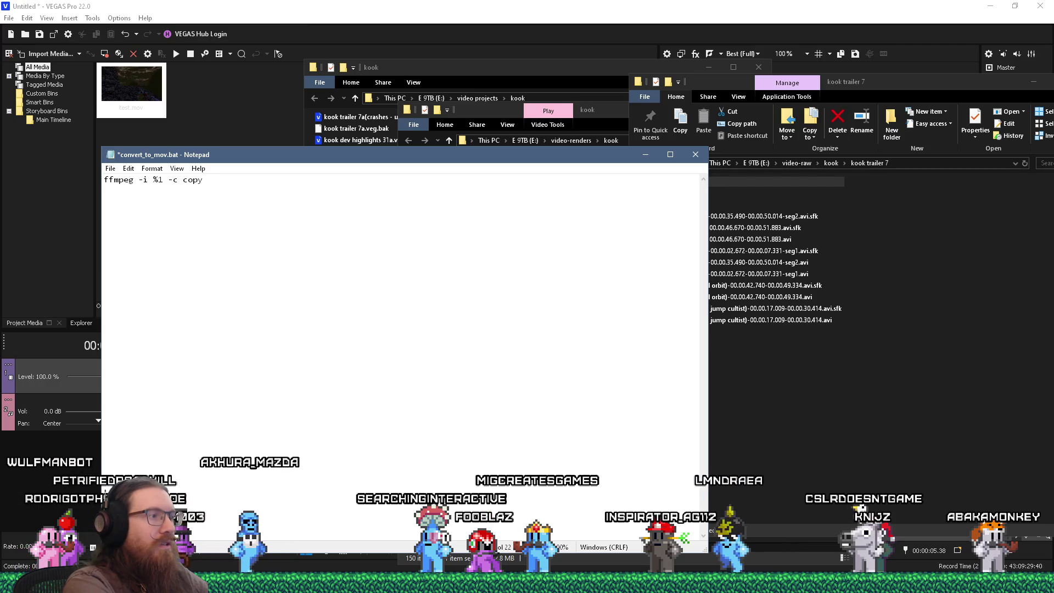
pyautogui.write('%1')
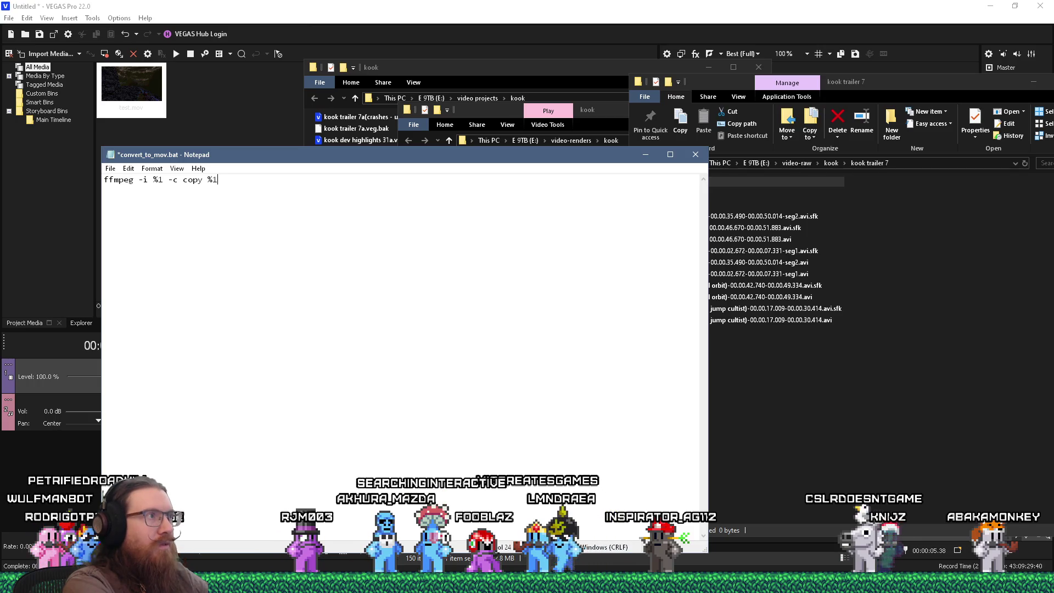
pyautogui.write('.mov')
pyautogui.press('Return')
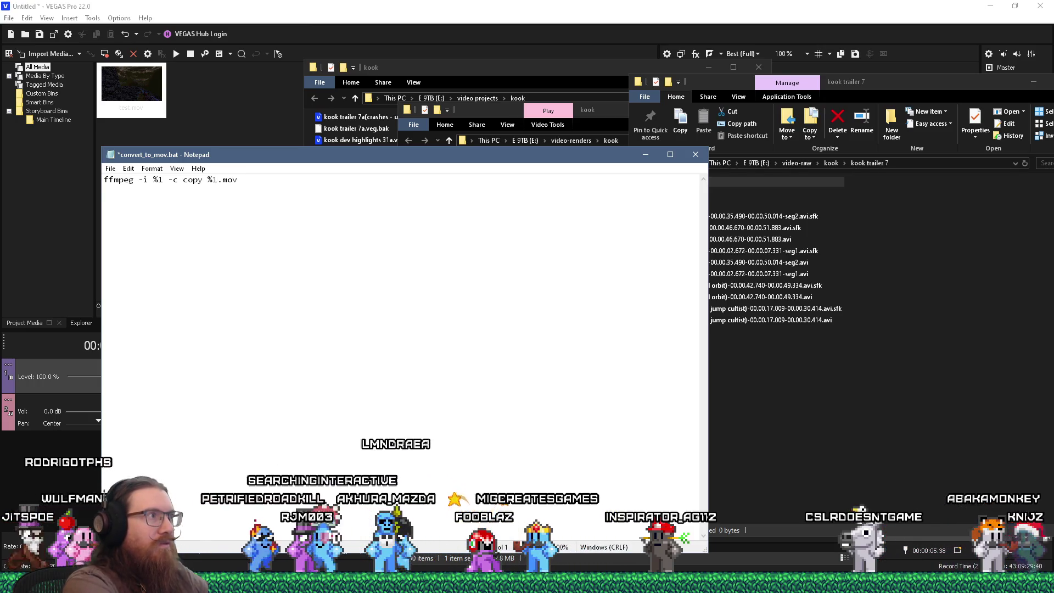
pyautogui.click(695, 154)
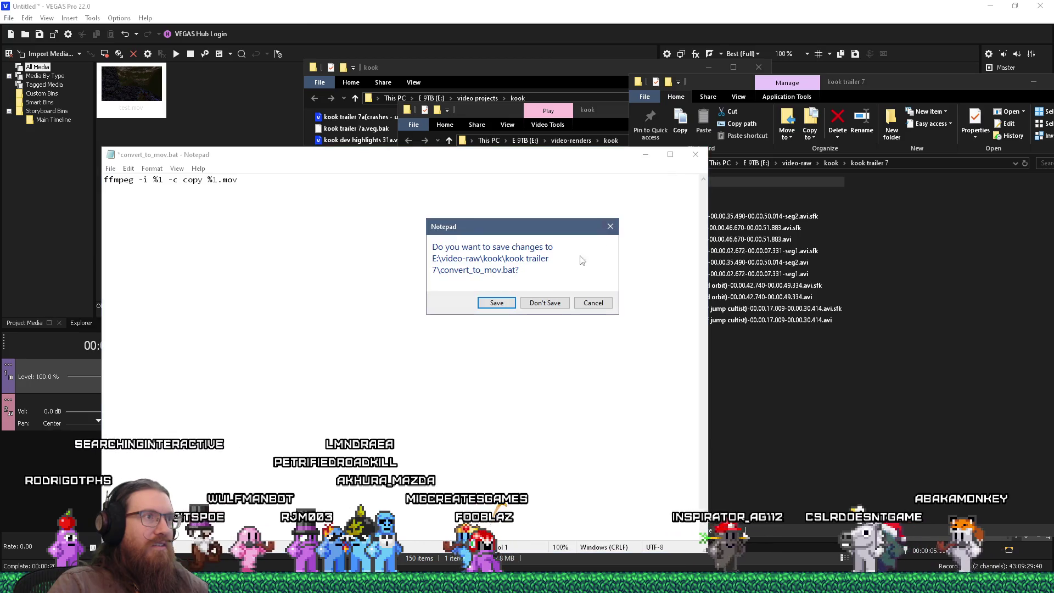
pyautogui.click(501, 303)
pyautogui.click(709, 397)
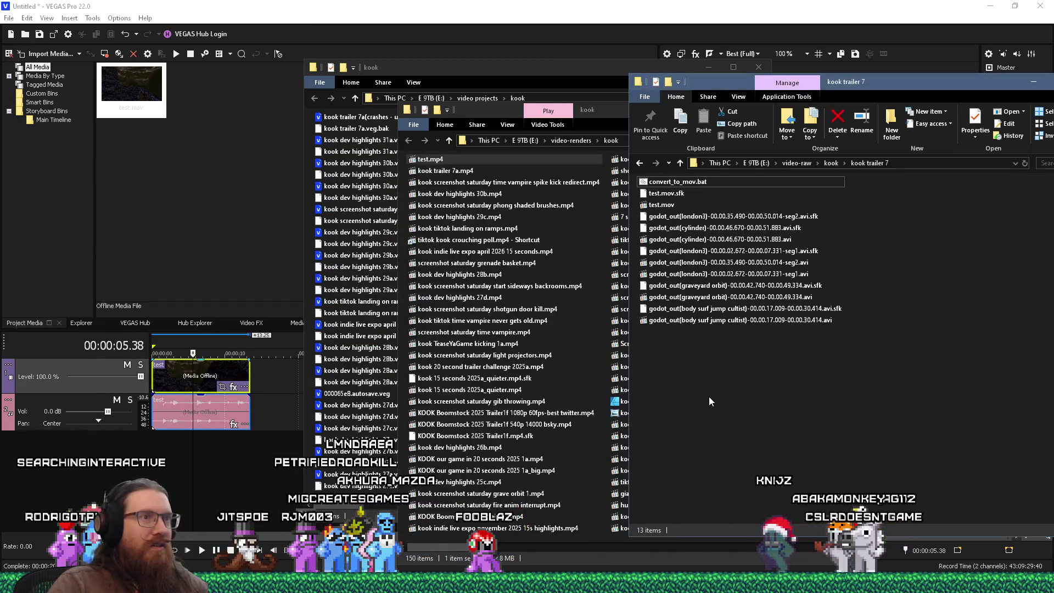
# - Remux the body surf jump cultist .avi to .mov with the script and delete the original
pyautogui.click(688, 325)
pyautogui.moveTo(688, 325); pyautogui.dragTo(678, 182)
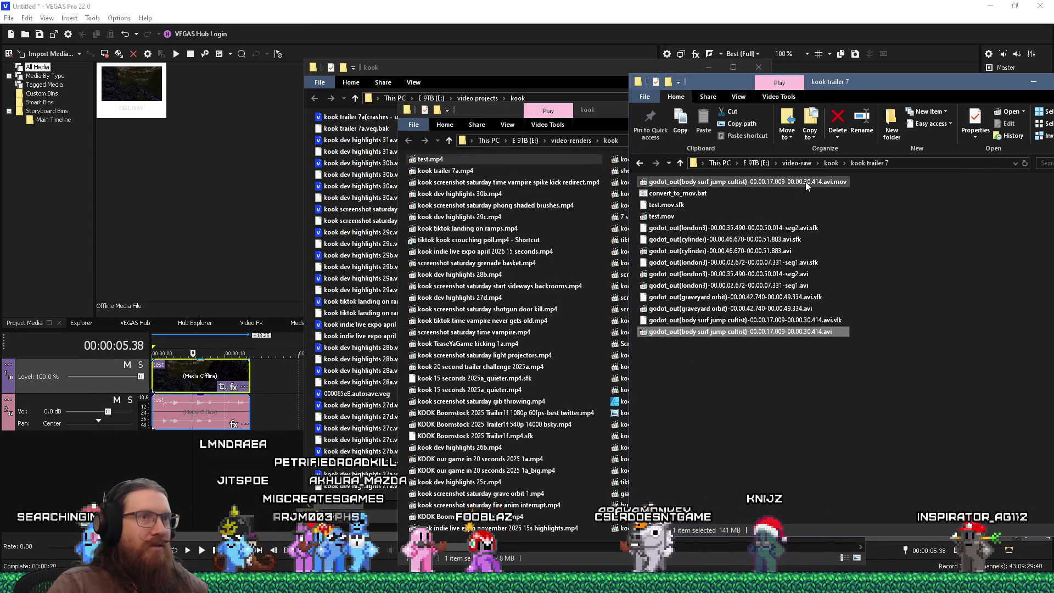
pyautogui.click(805, 183)
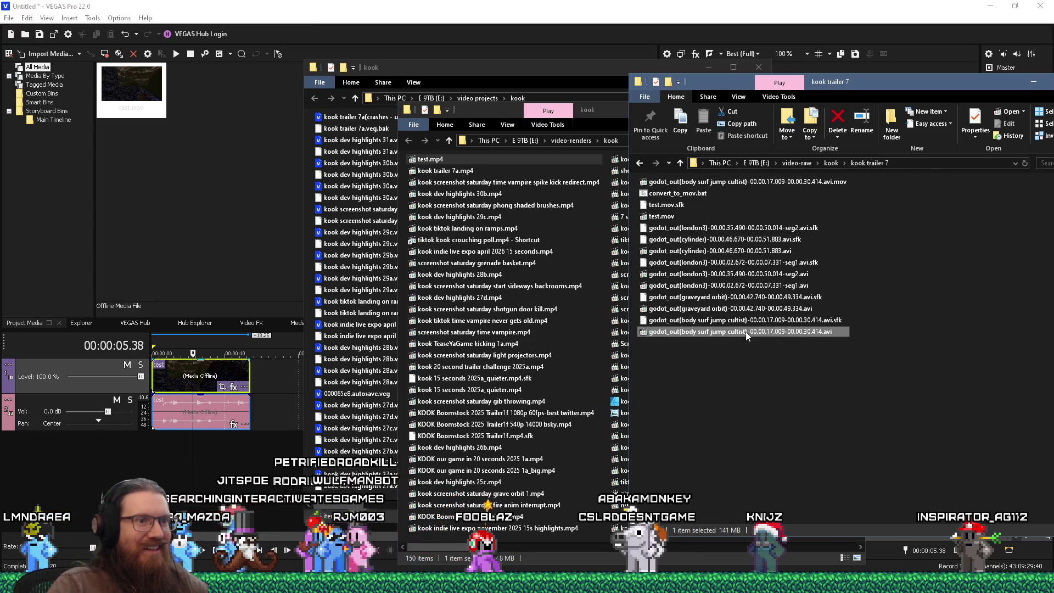
pyautogui.click(742, 182)
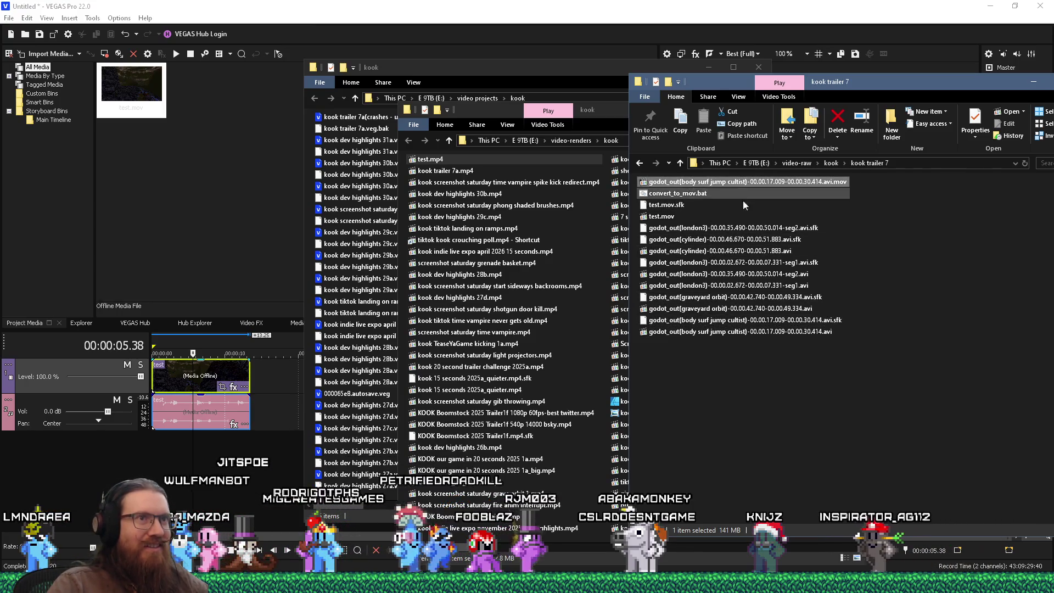
pyautogui.click(831, 330)
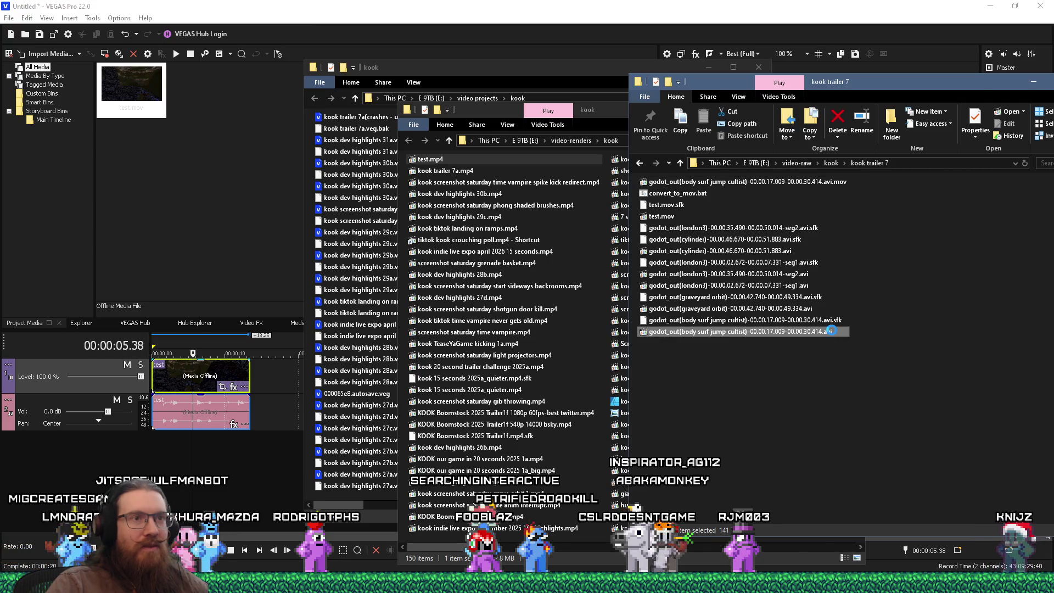
pyautogui.rightClick(832, 330)
pyautogui.click(869, 291)
# - Remux the graveyard orbit clip to .mov and delete its original .avi
pyautogui.moveTo(742, 309); pyautogui.dragTo(706, 193)
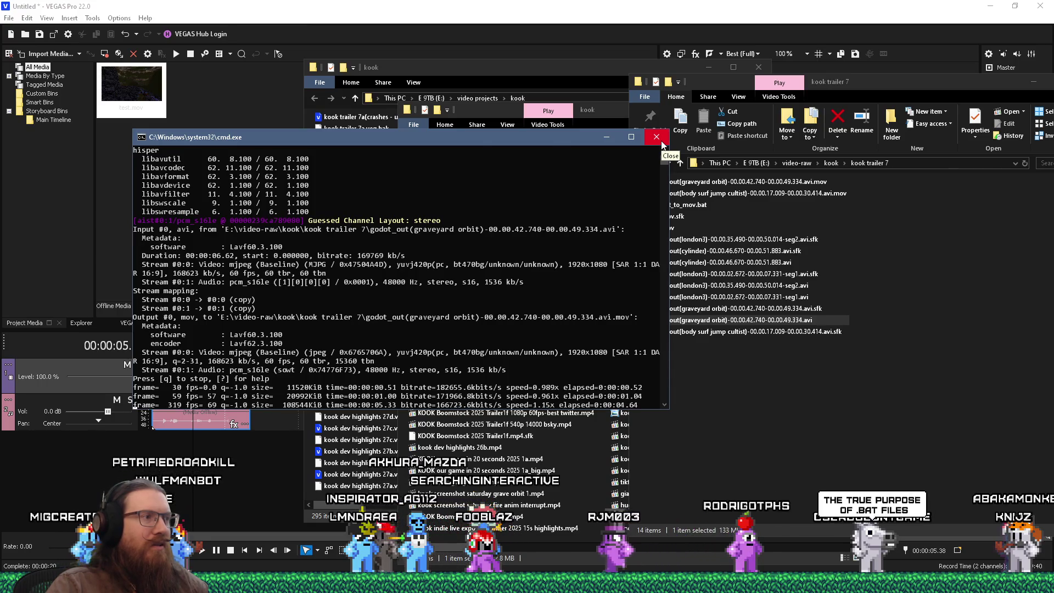
pyautogui.click(661, 141)
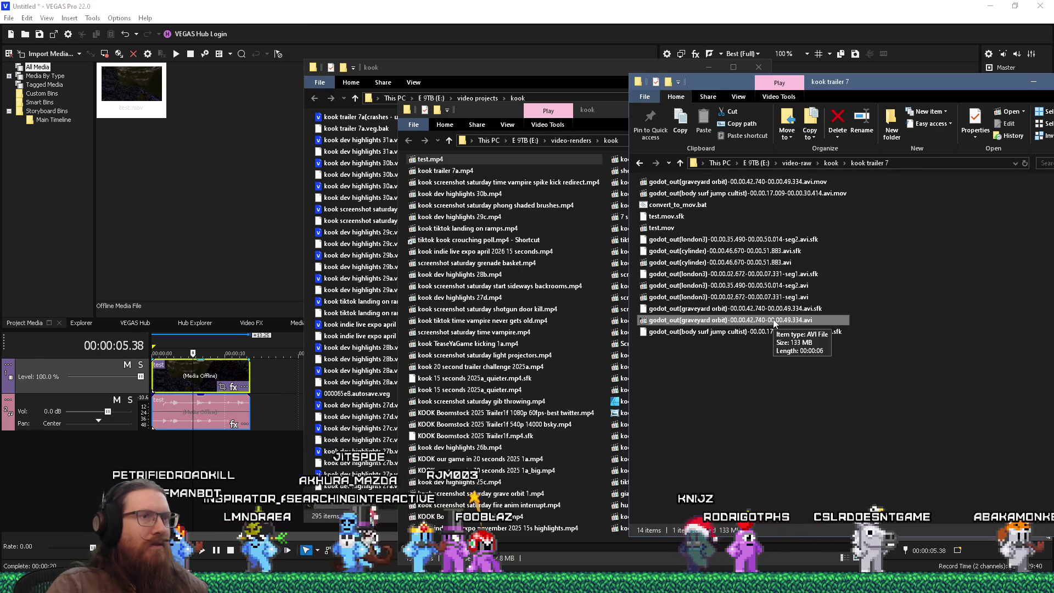
pyautogui.click(780, 182)
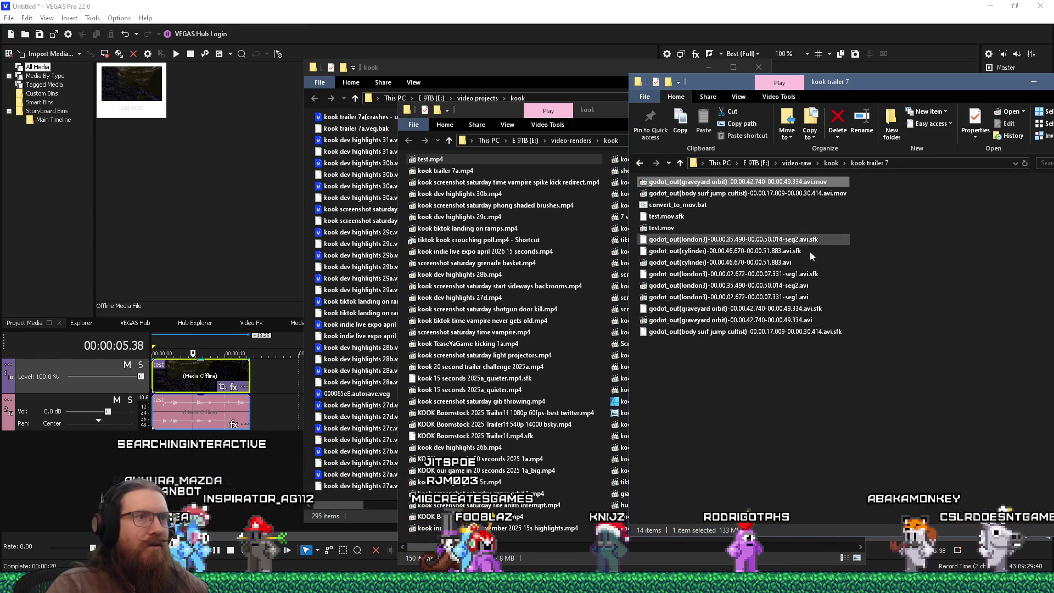
pyautogui.click(816, 320)
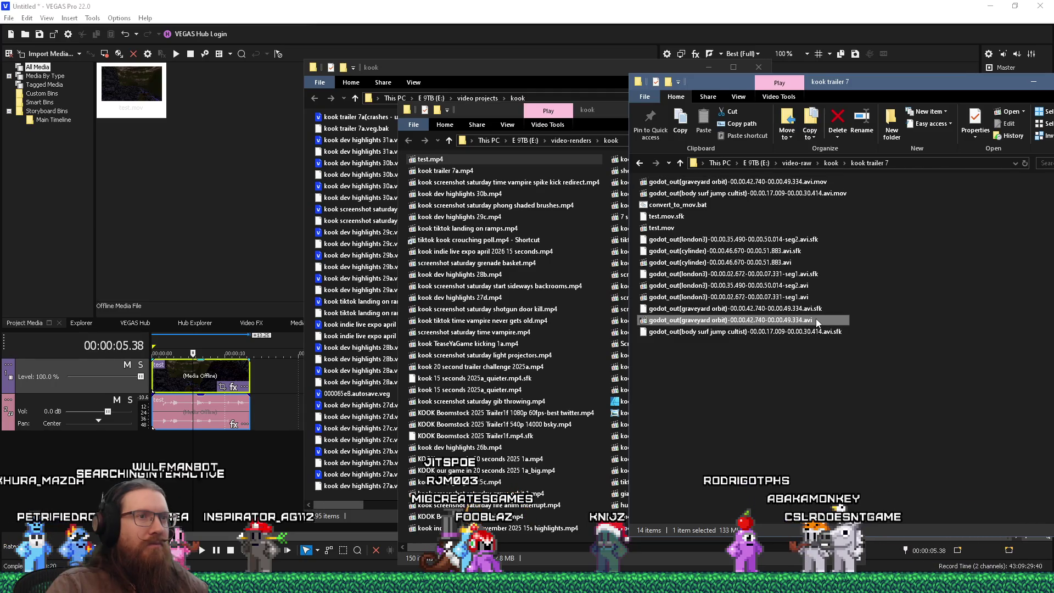
pyautogui.rightClick(816, 319)
pyautogui.click(844, 281)
# - Remux the london3 seg1 and seg2 clips to .mov and delete both original .avi files
pyautogui.click(805, 299)
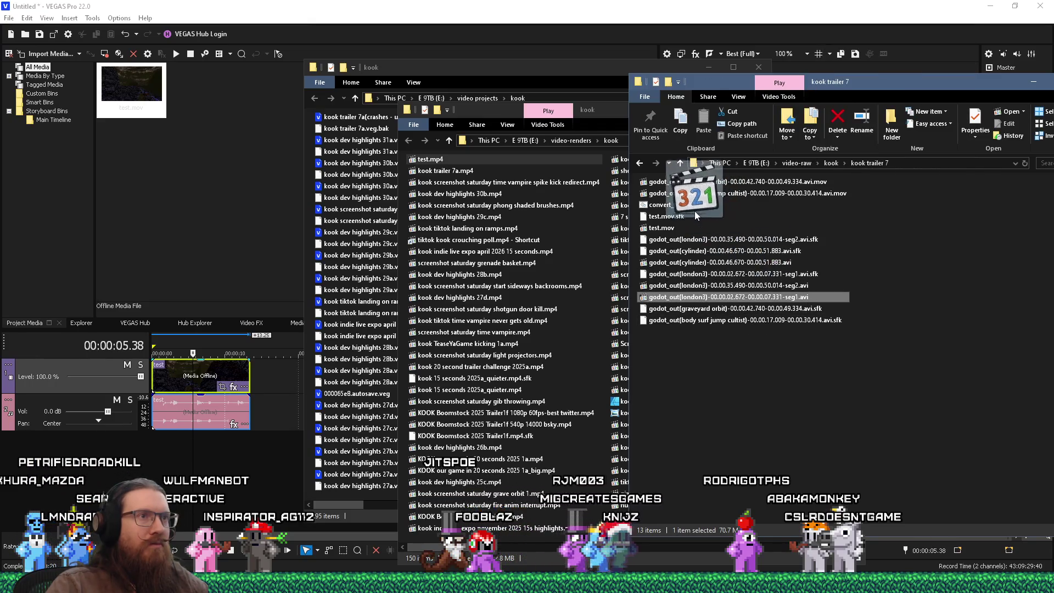
pyautogui.moveTo(694, 211); pyautogui.dragTo(689, 205)
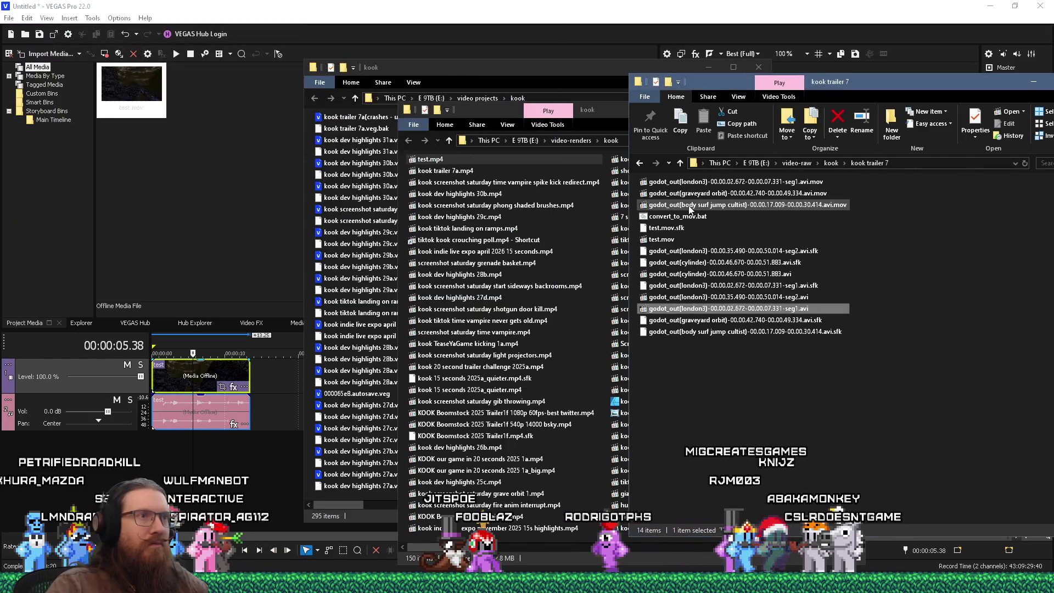
pyautogui.rightClick(808, 309)
pyautogui.click(837, 271)
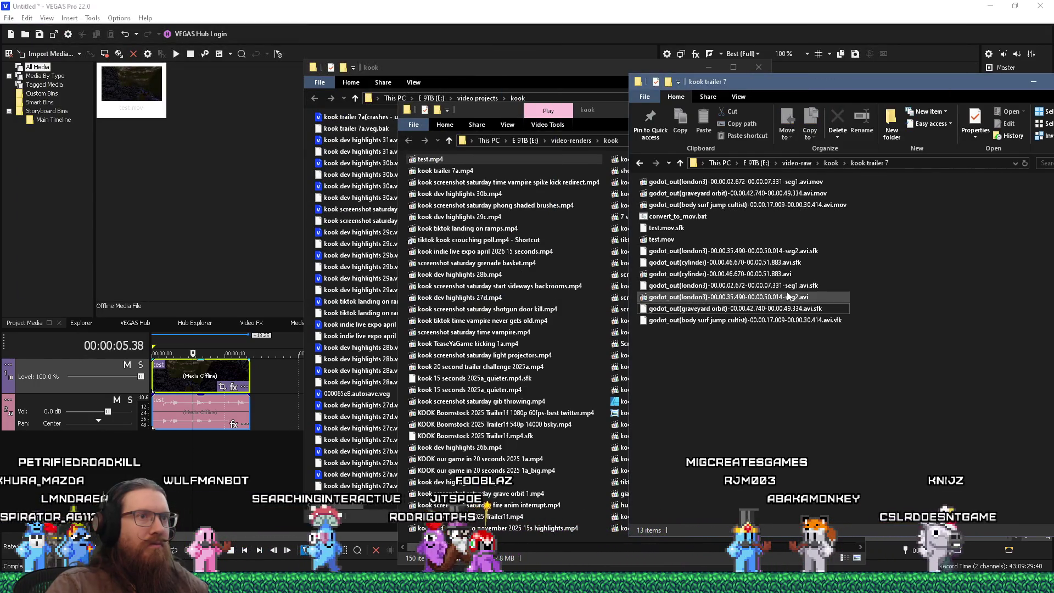
pyautogui.moveTo(786, 296); pyautogui.dragTo(691, 217)
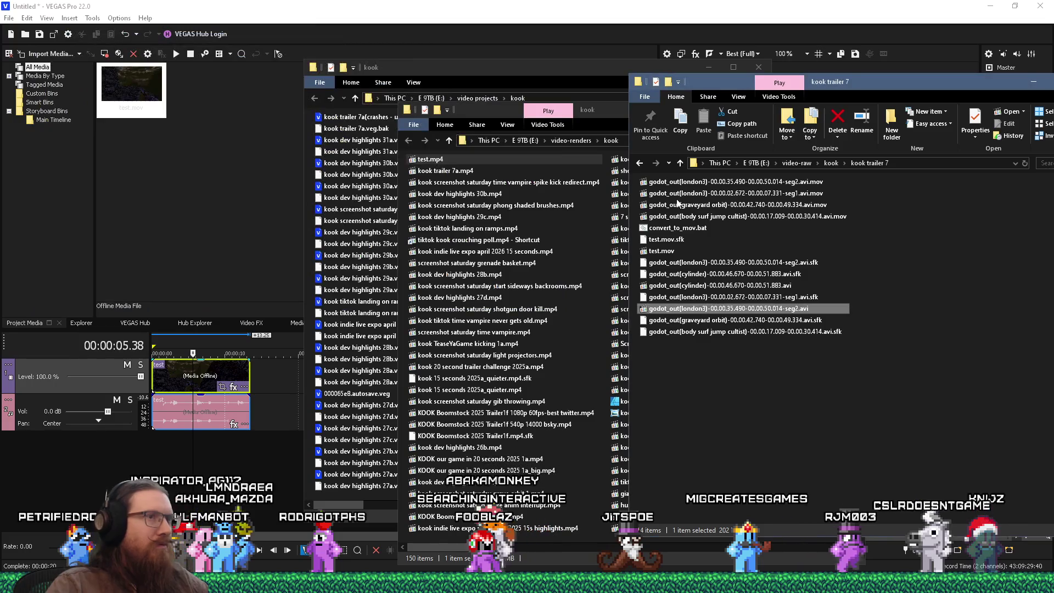
pyautogui.rightClick(737, 309)
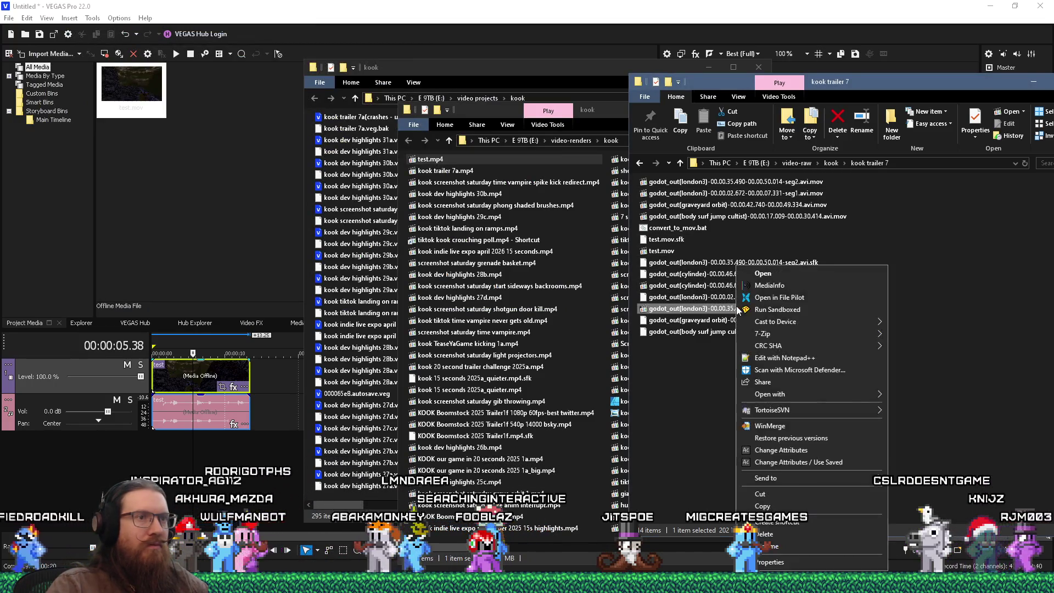
pyautogui.press('d')
# - Remux the cylinder clip to .mov and delete its original .avi
pyautogui.click(739, 287)
pyautogui.moveTo(739, 289)
pyautogui.mouseDown()
pyautogui.moveTo(714, 242)
pyautogui.moveTo(693, 229)
pyautogui.mouseUp()
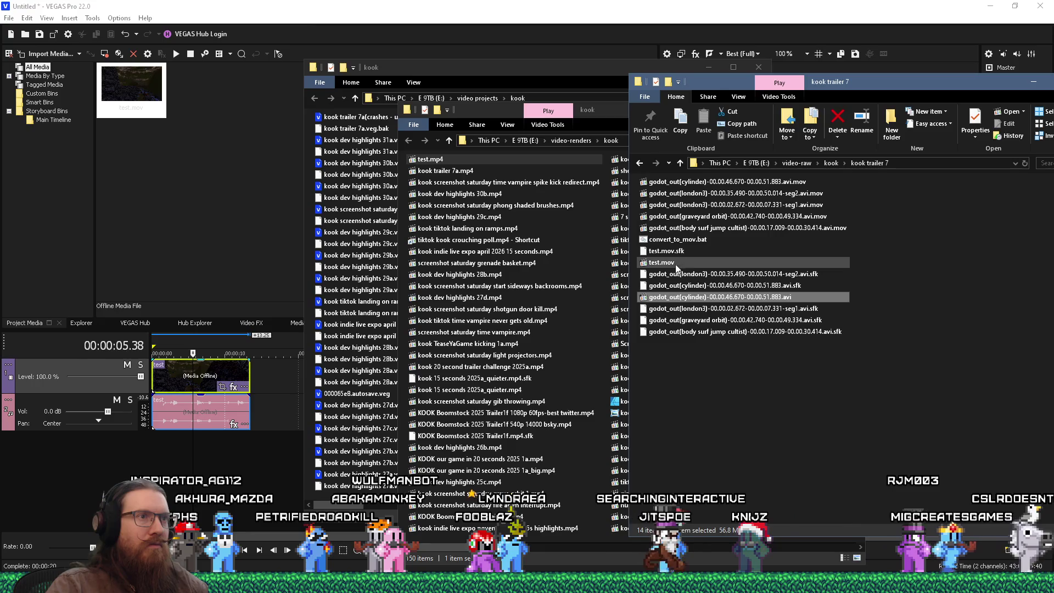
pyautogui.rightClick(681, 296)
pyautogui.click(738, 534)
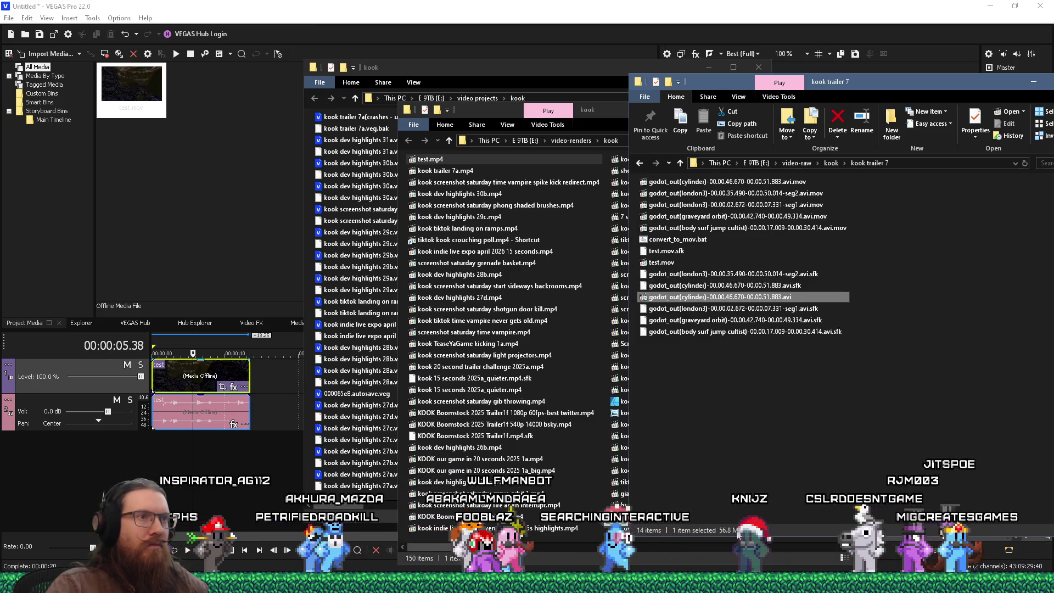
# - Delete test.mov and all the leftover .sfk files from the folder
pyautogui.rightClick(662, 263)
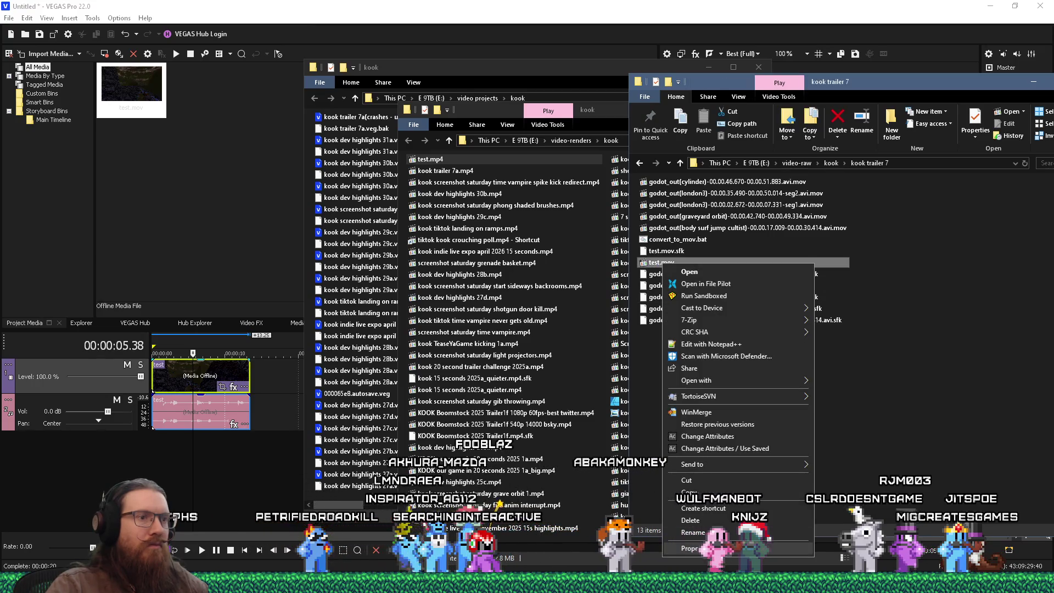
pyautogui.click(716, 520)
pyautogui.moveTo(767, 356); pyautogui.dragTo(672, 249)
pyautogui.rightClick(672, 250)
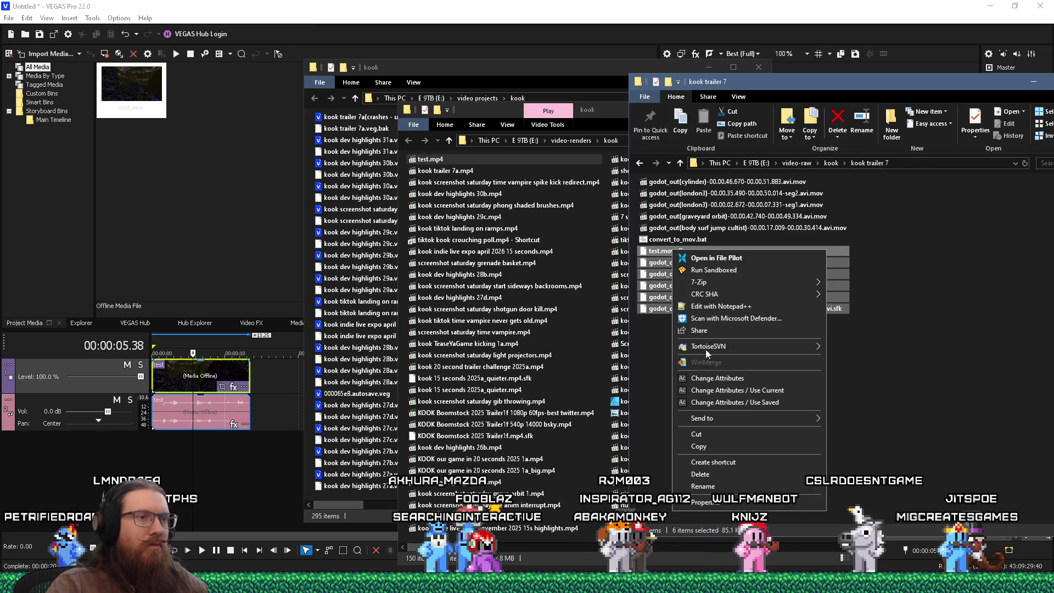
pyautogui.click(721, 474)
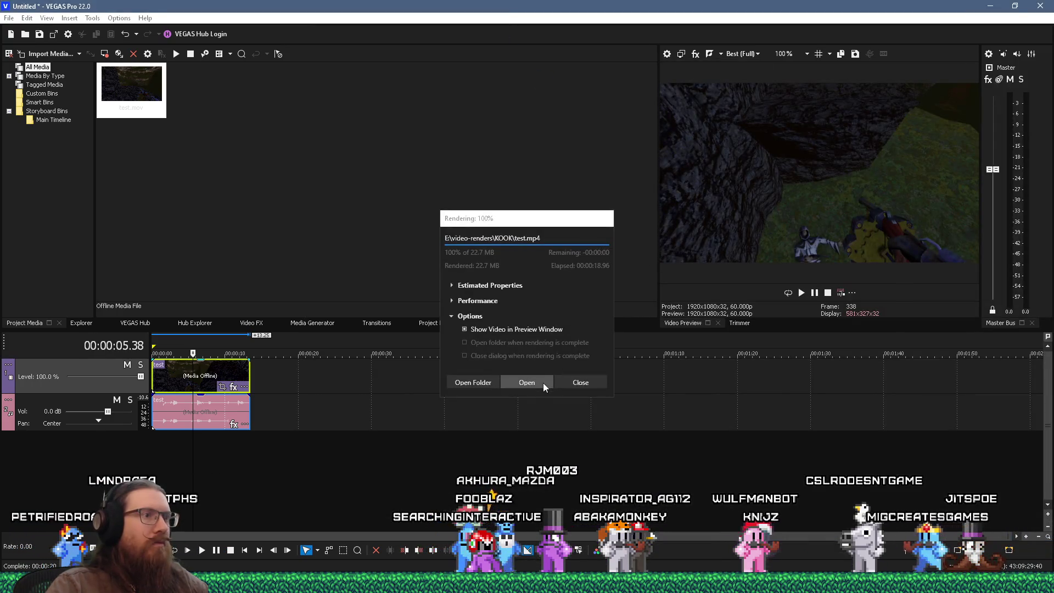
# - Close the render report and missing-media prompt, then browse to the kook trailer 7a project
pyautogui.click(573, 385)
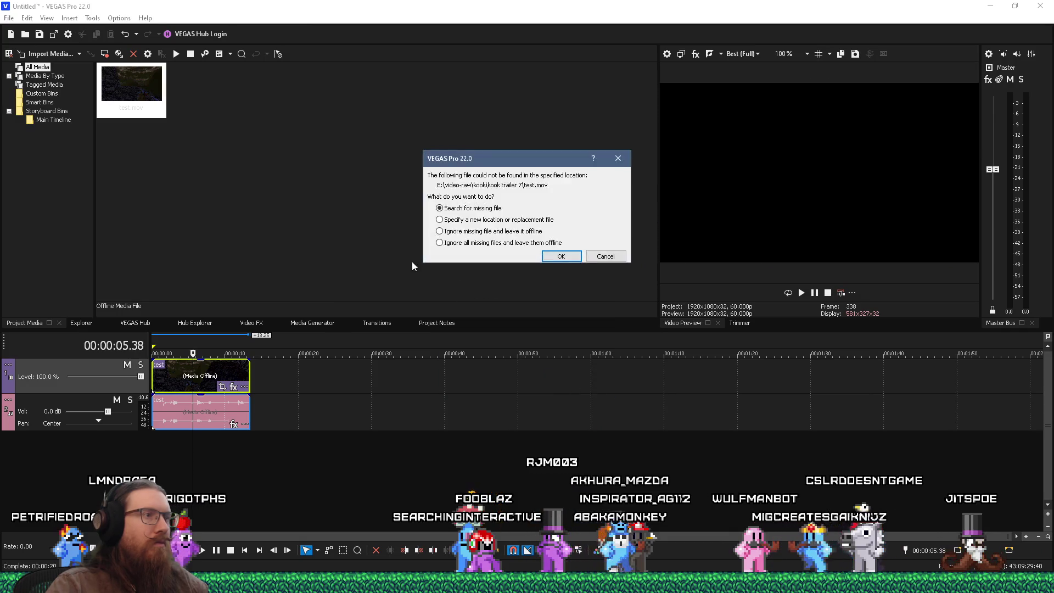
pyautogui.click(549, 255)
pyautogui.click(7, 18)
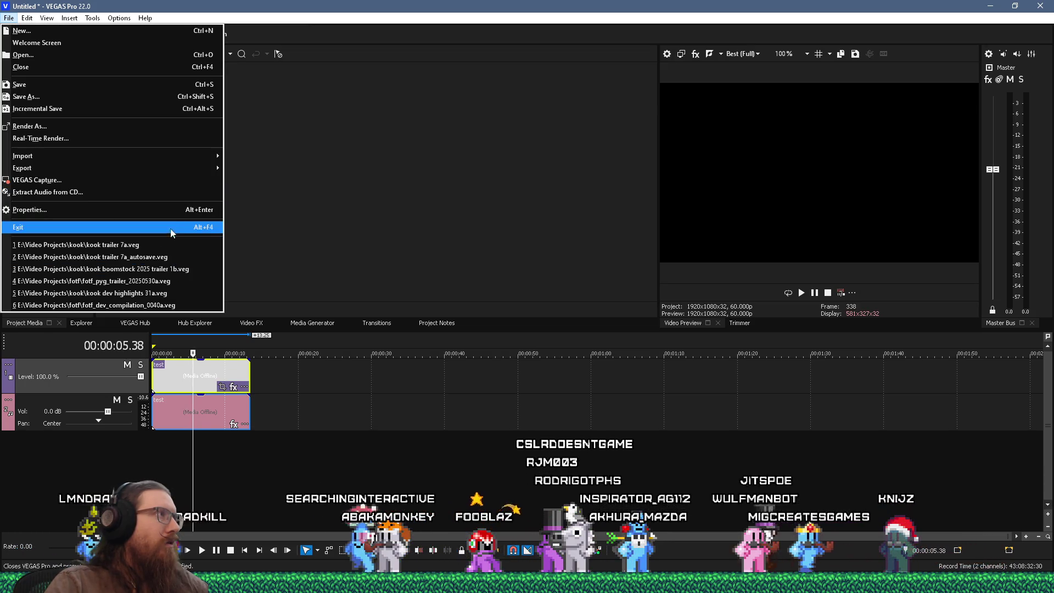
pyautogui.click(88, 55)
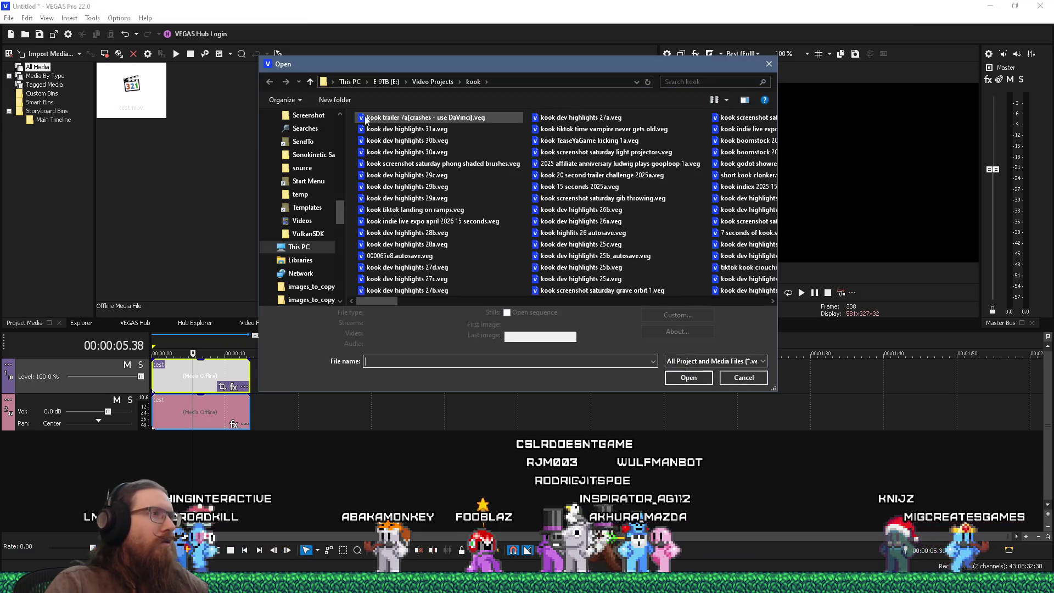
pyautogui.click(408, 119)
# - Begin renaming the kook trailer 7a file but cancel, leaving its name unchanged
pyautogui.click(408, 118)
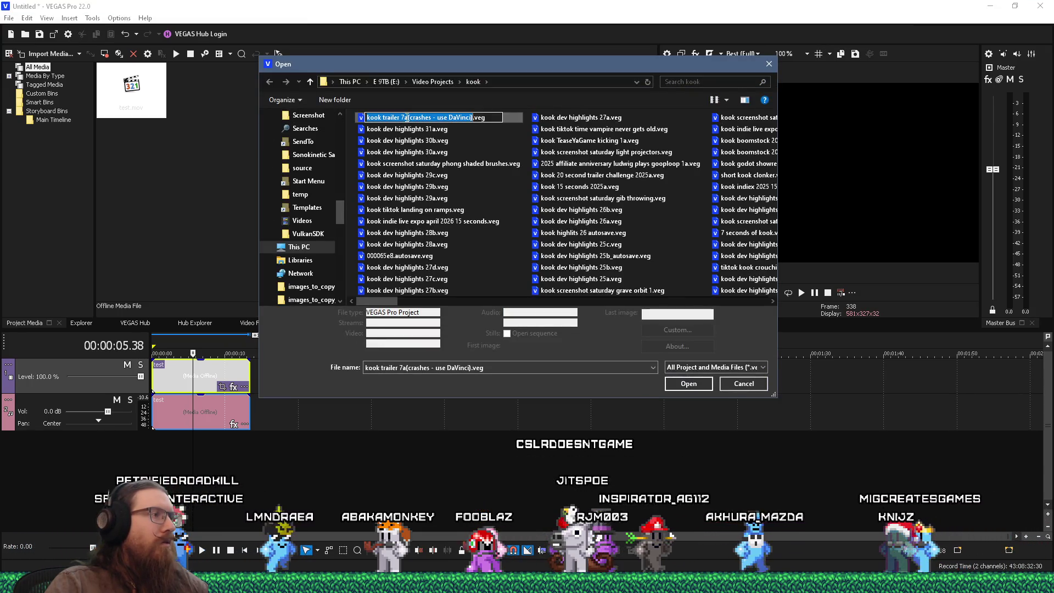
pyautogui.moveTo(408, 119); pyautogui.dragTo(473, 119)
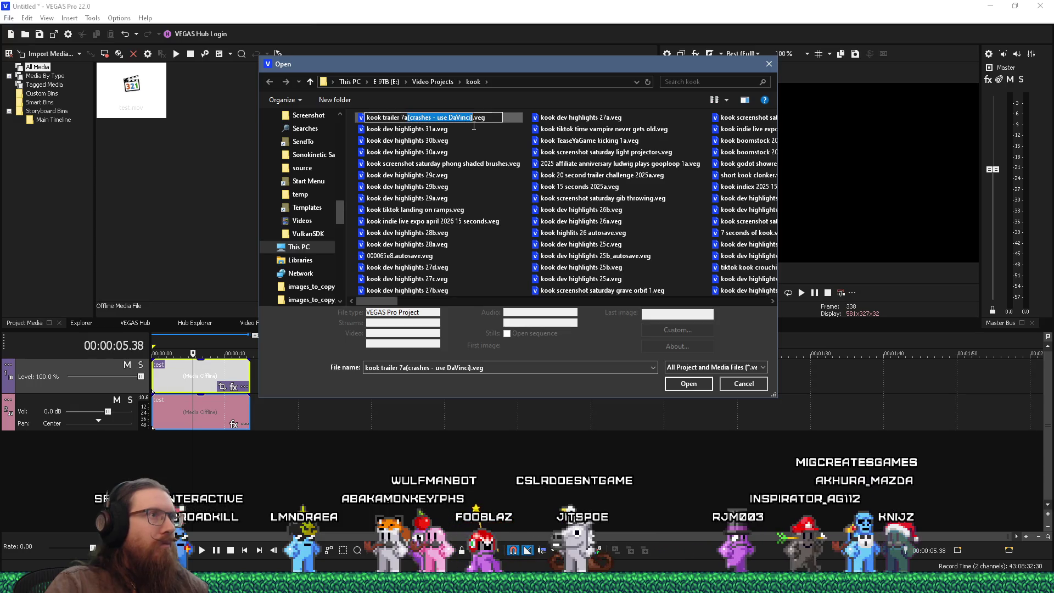
pyautogui.press('BackSpace')
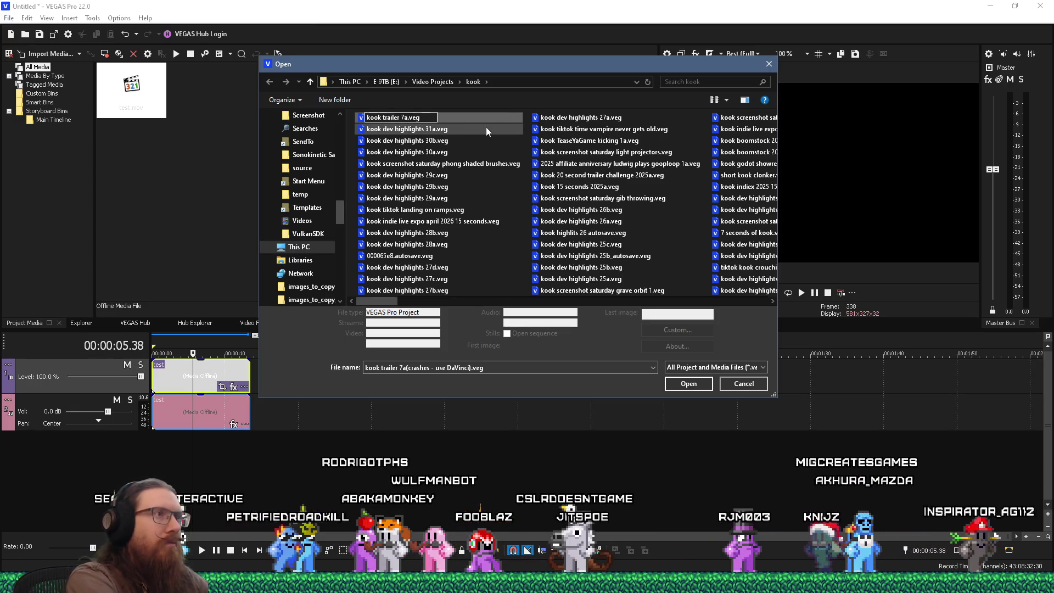
pyautogui.press('BackSpace')
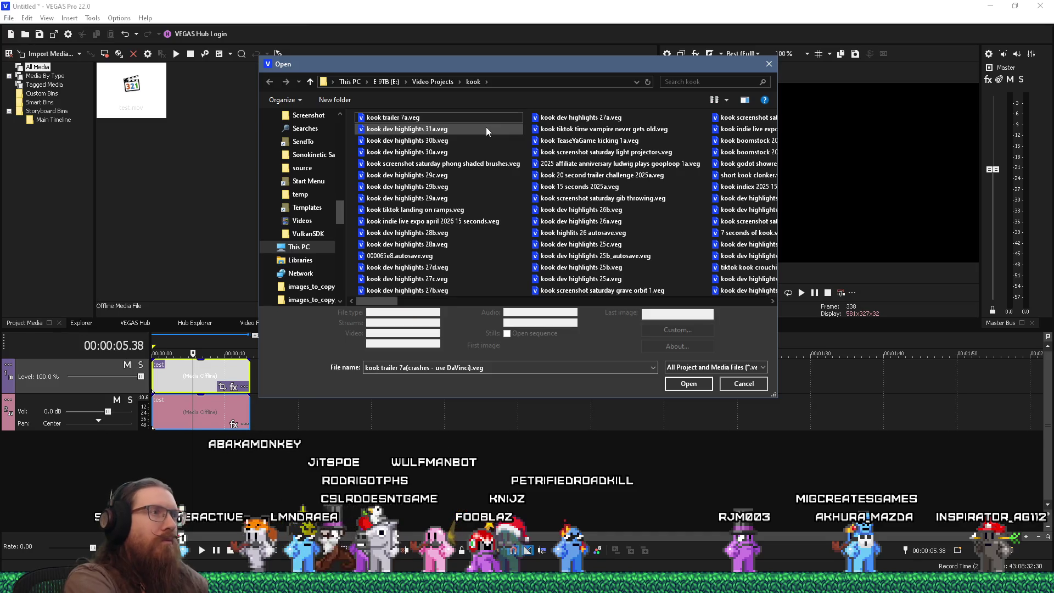
pyautogui.press('Escape')
# - Open kook trailer 7a, discarding the untitled project and skipping missing media
pyautogui.doubleClick(408, 119)
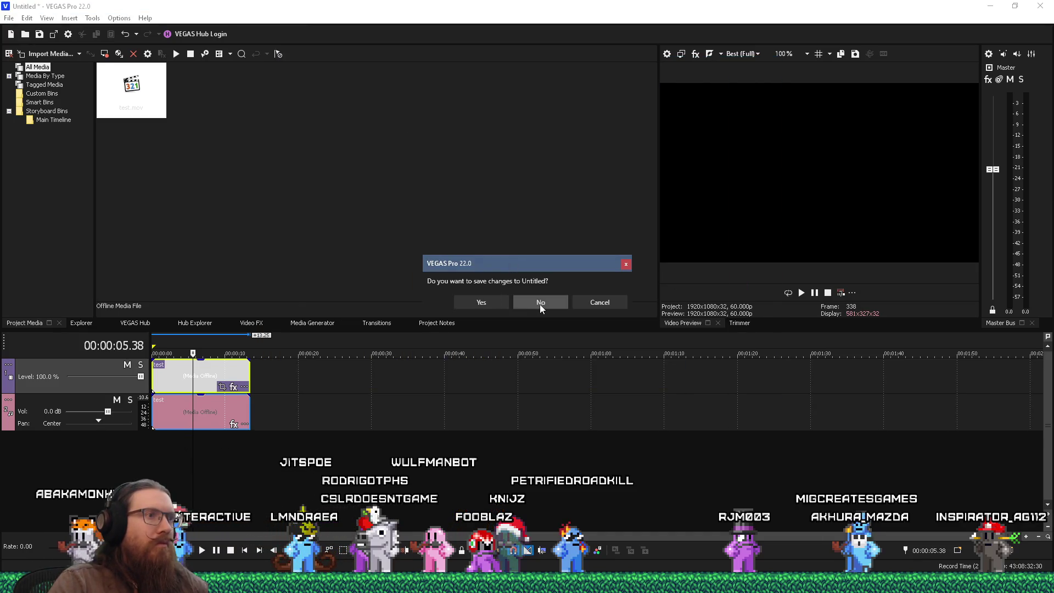
pyautogui.click(540, 303)
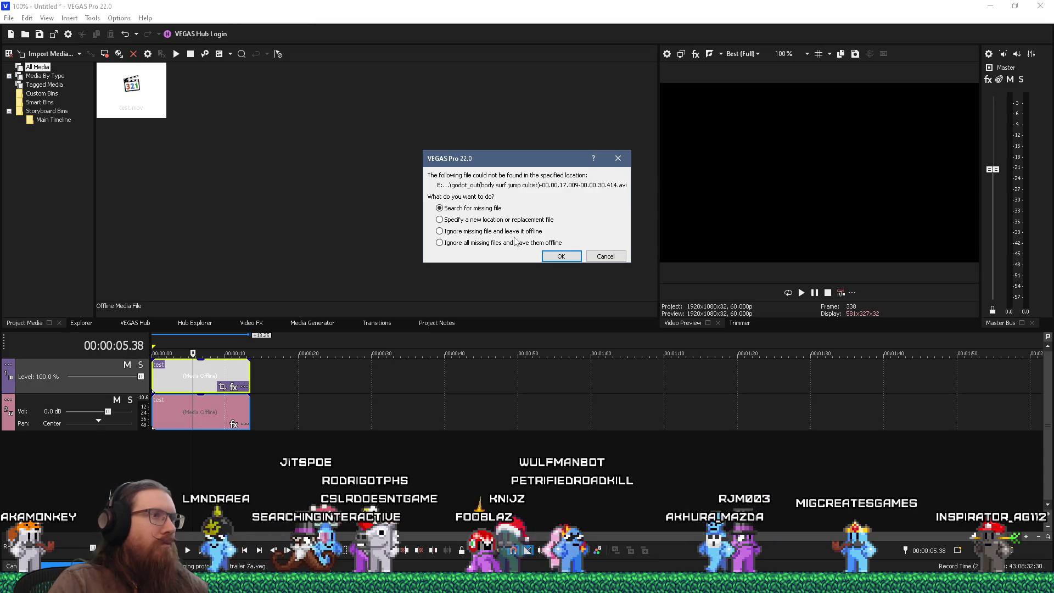
pyautogui.click(516, 242)
pyautogui.click(561, 255)
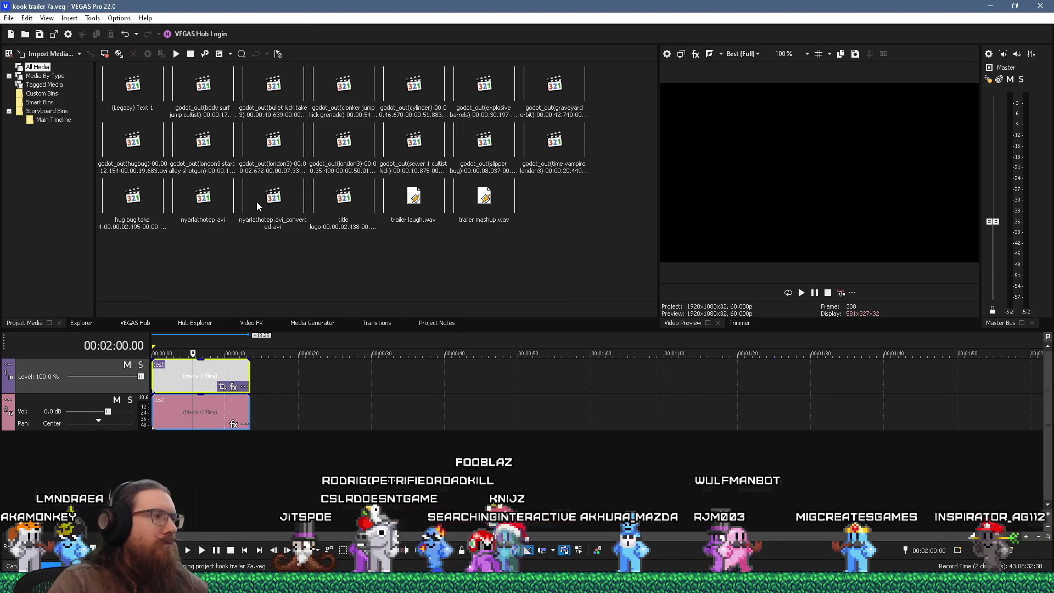
# - Save the project as kook trailer 7b.veg
pyautogui.click(9, 18)
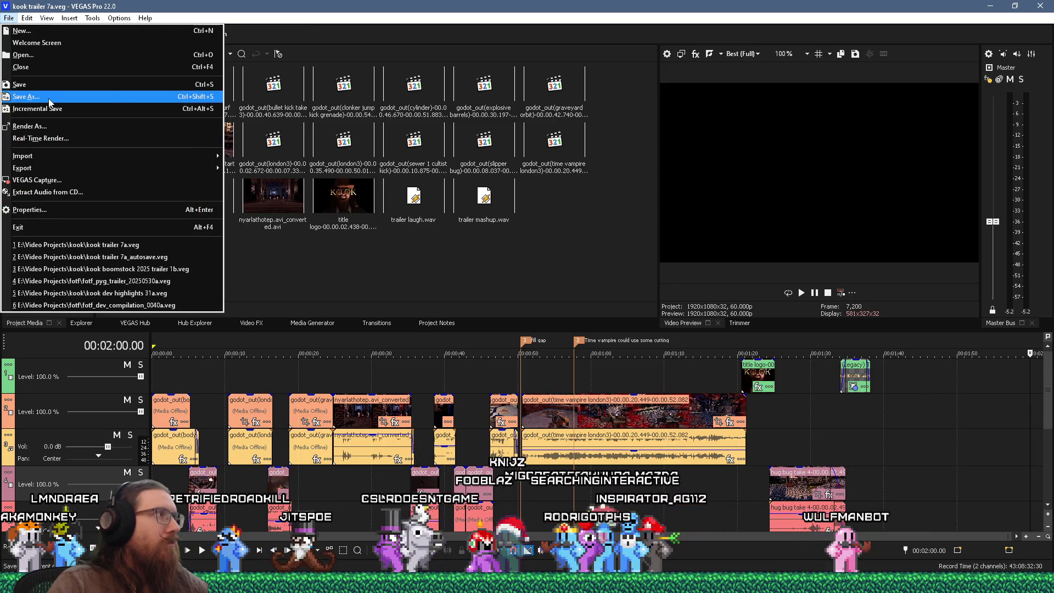
pyautogui.click(26, 96)
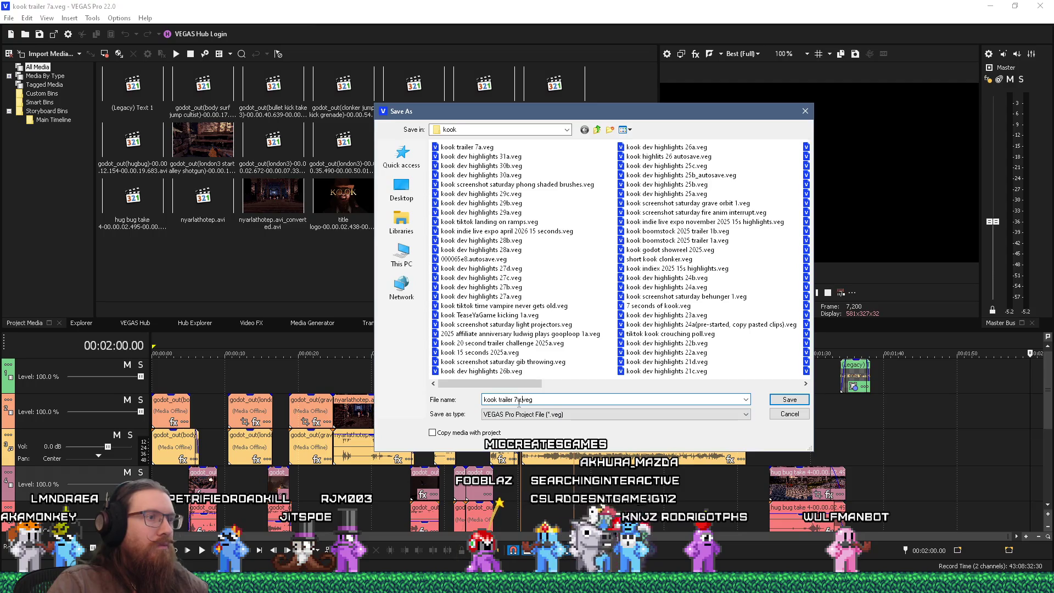
pyautogui.press('Return')
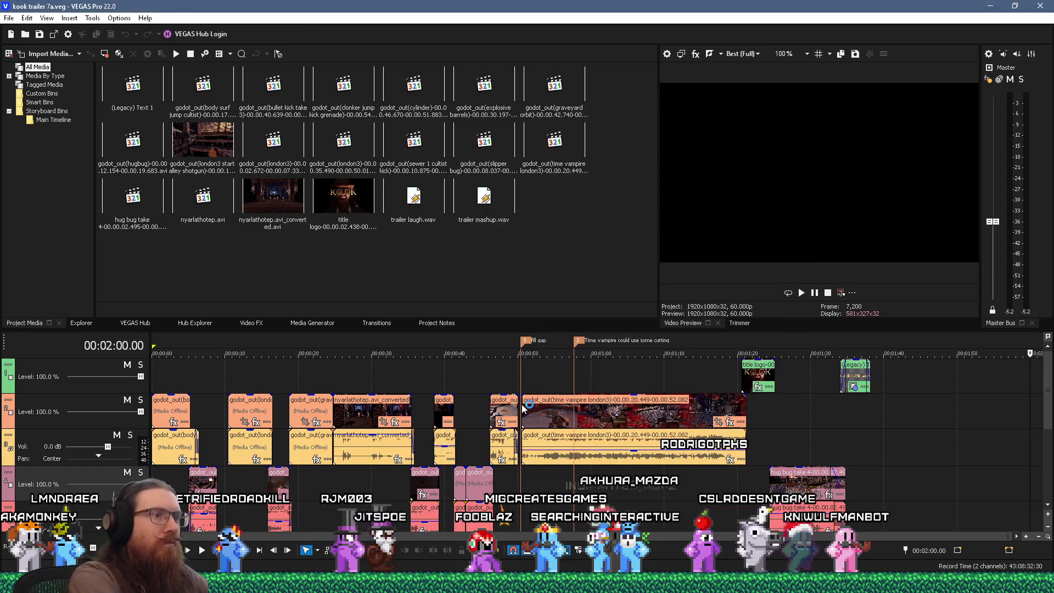
pyautogui.hotkey('alt', 'Tab')
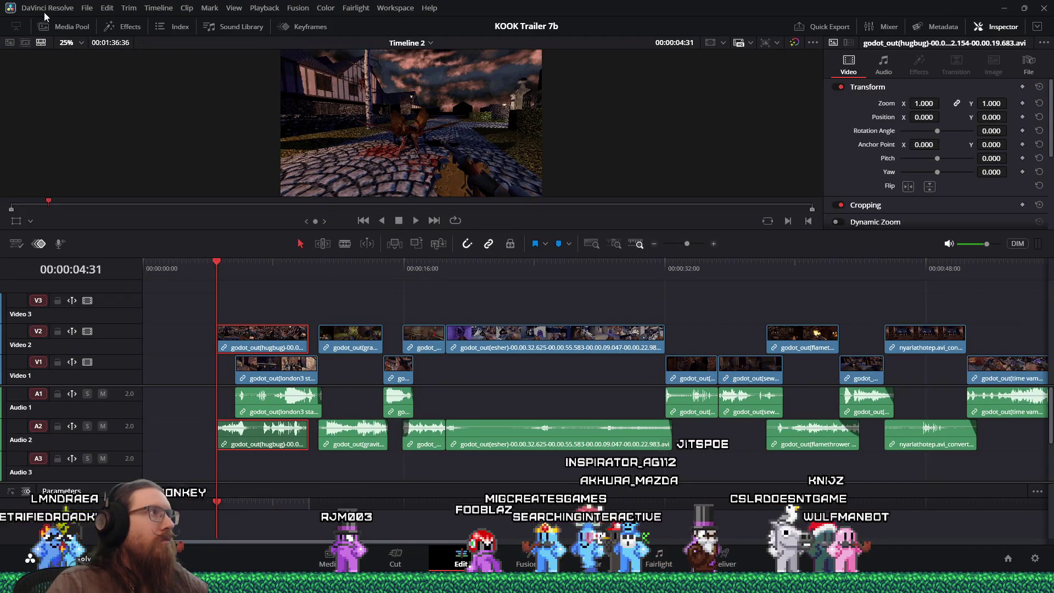
# - Close DaVinci Resolve and search the Start menu for 'davinci'
pyautogui.click(80, 10)
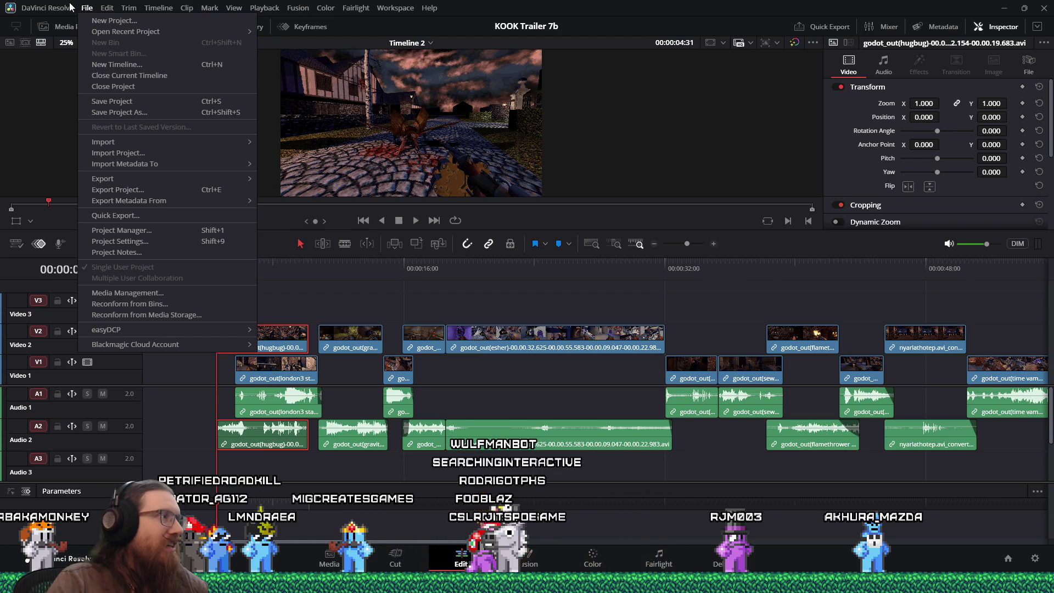
pyautogui.click(69, 7)
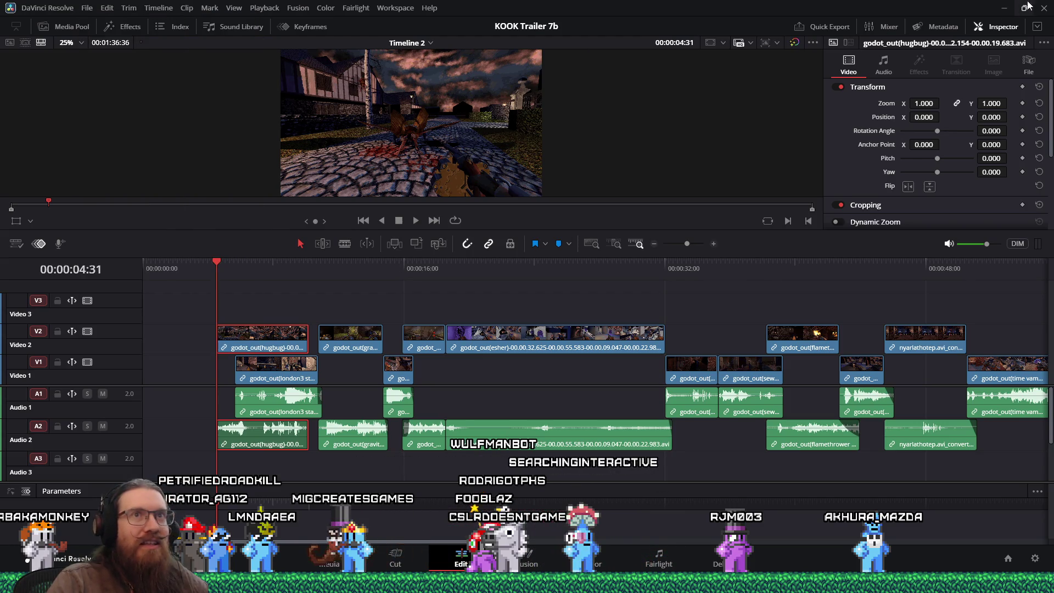
pyautogui.click(1043, 8)
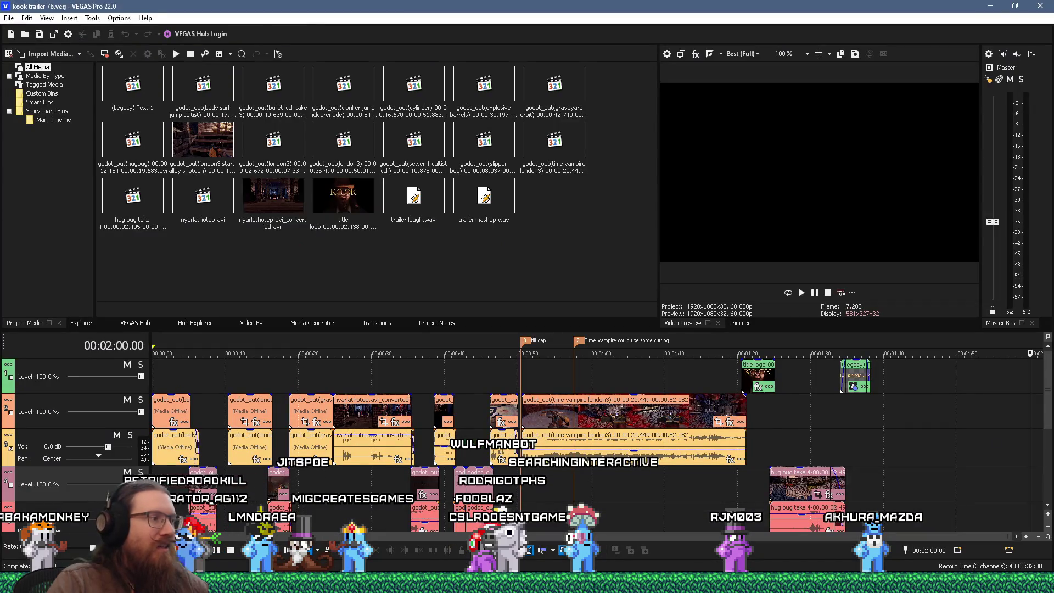
pyautogui.press('super')
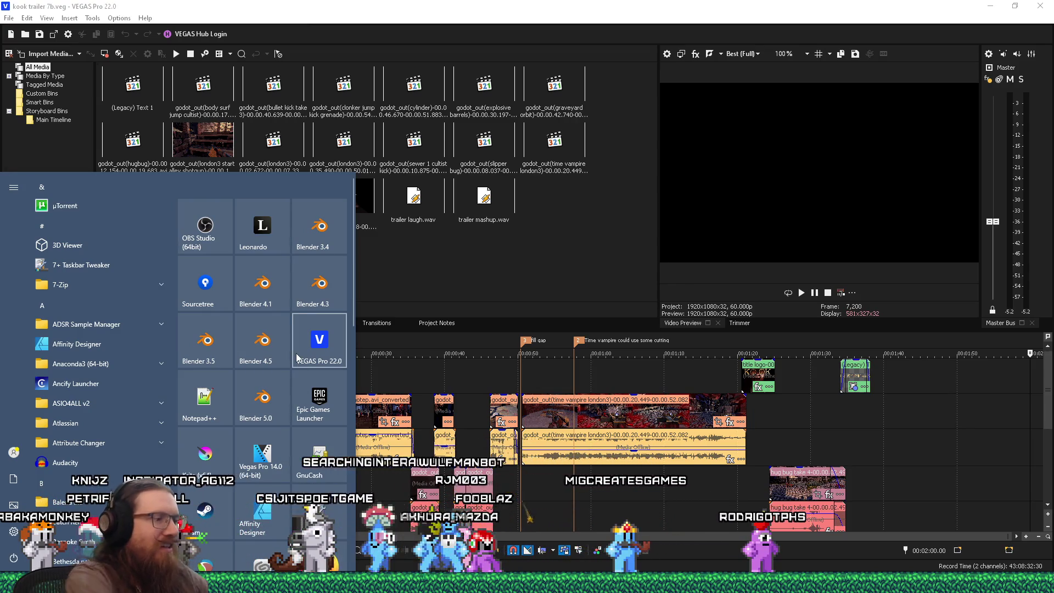
pyautogui.write('davinci')
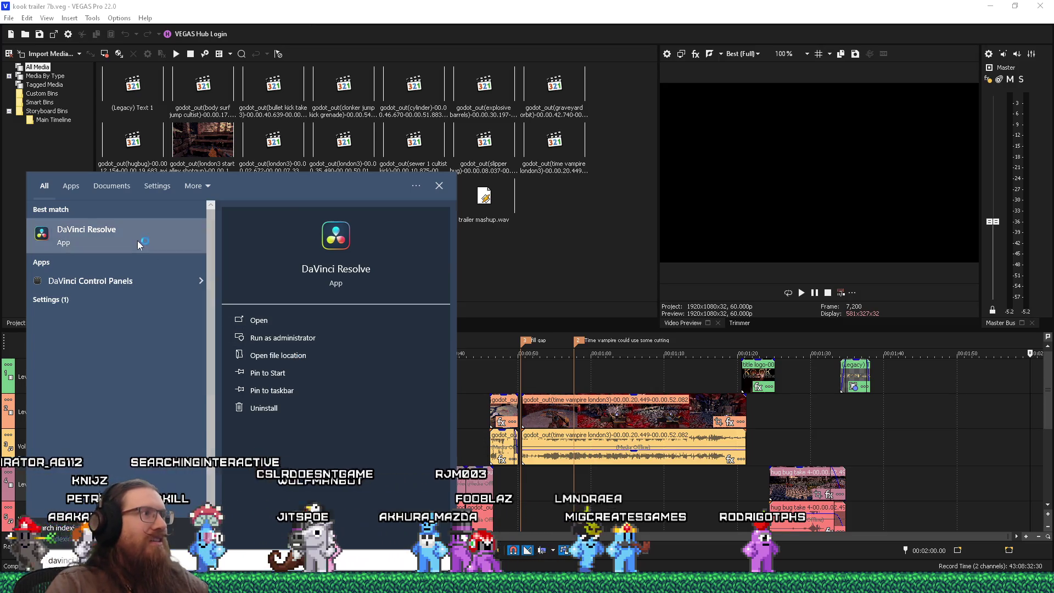
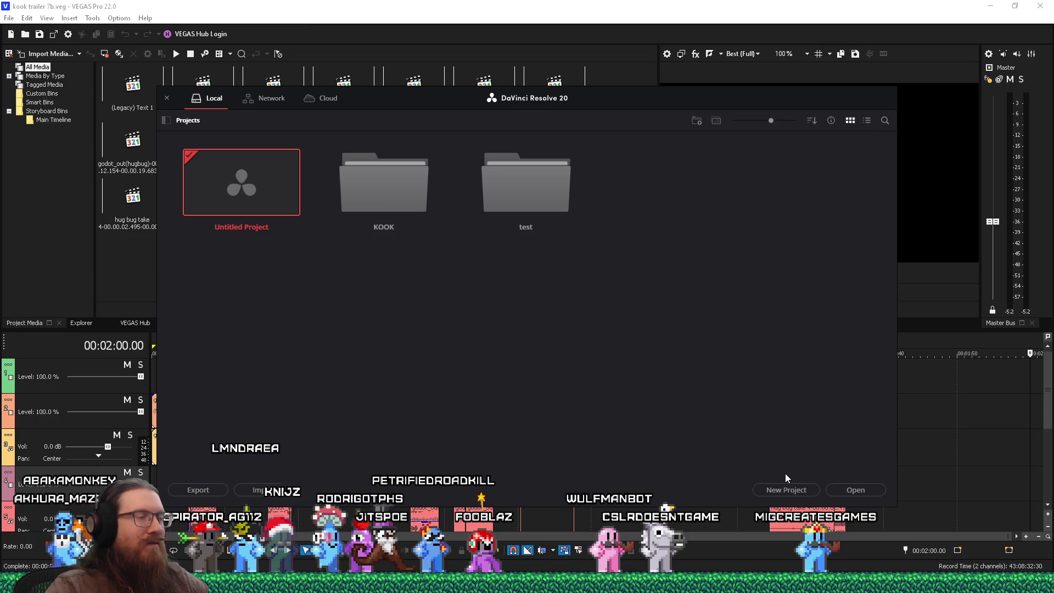
# - Open the KOOK folder and the KOOK Trailer 7b project, leaving its name unchanged
pyautogui.doubleClick(396, 208)
pyautogui.doubleClick(249, 230)
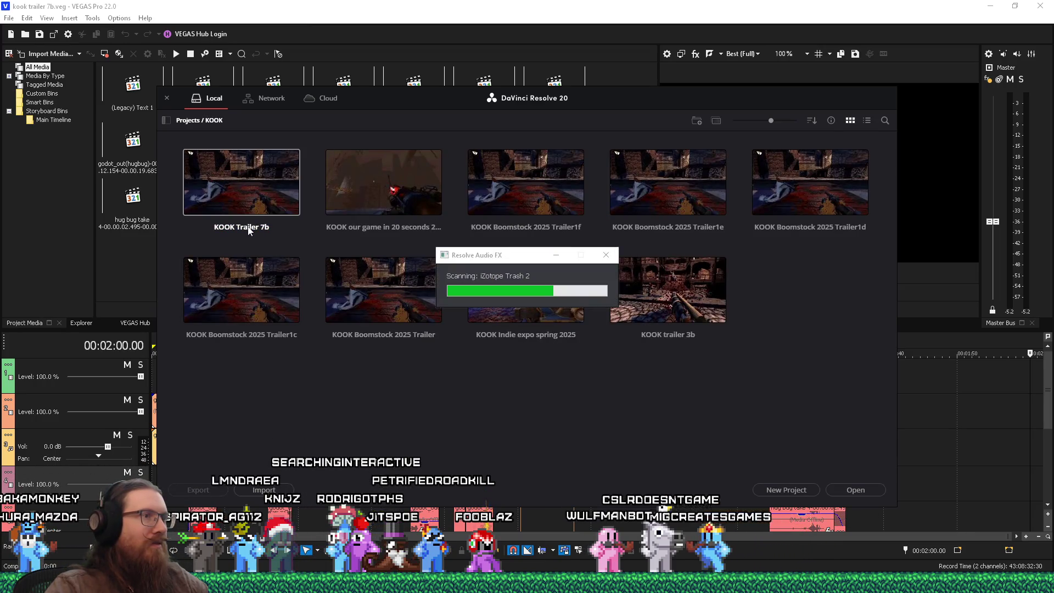
pyautogui.click(605, 256)
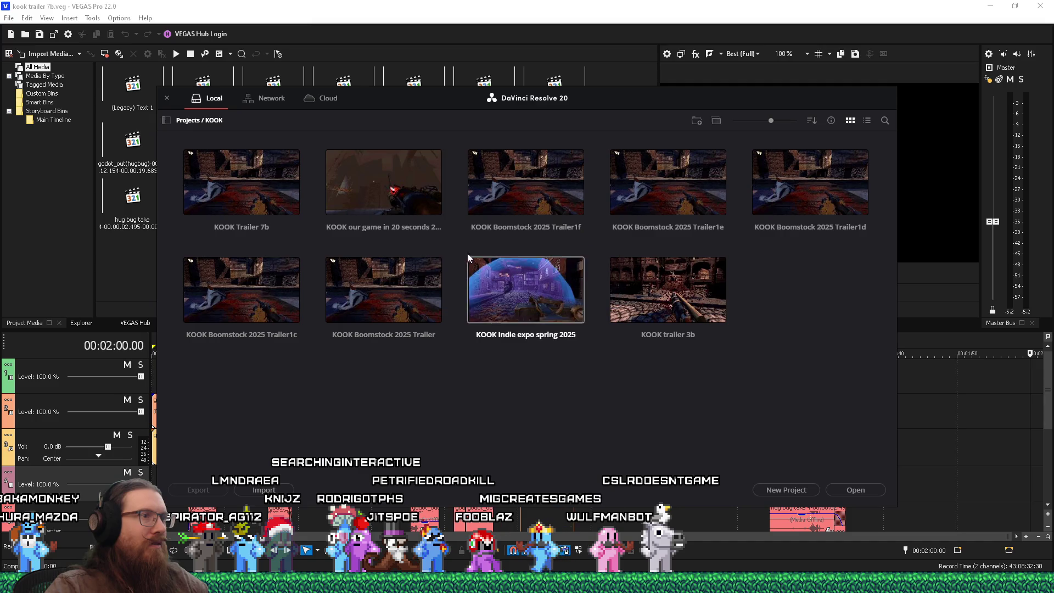
pyautogui.rightClick(258, 226)
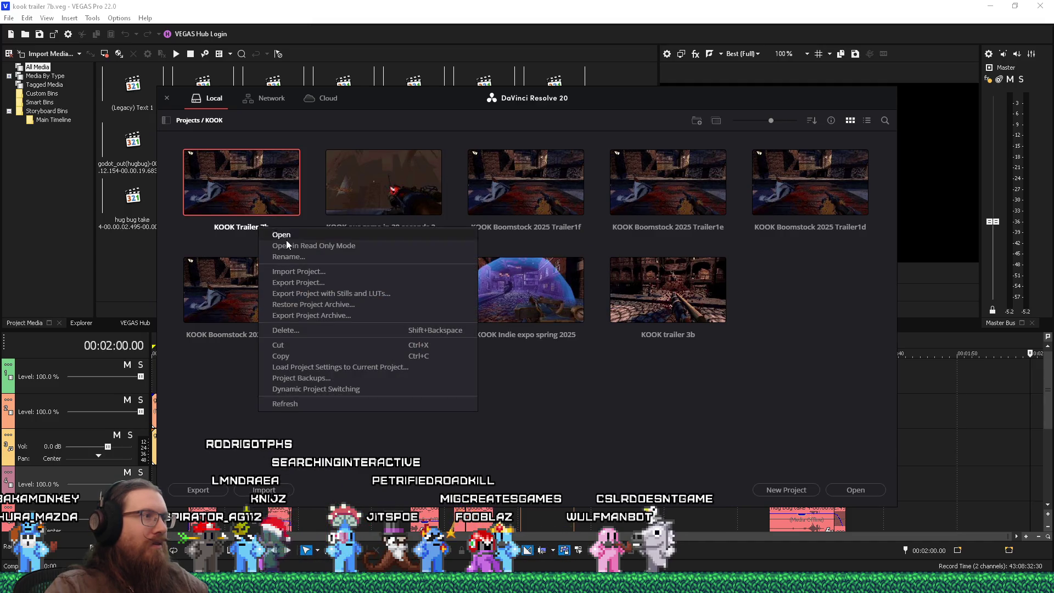
pyautogui.click(298, 255)
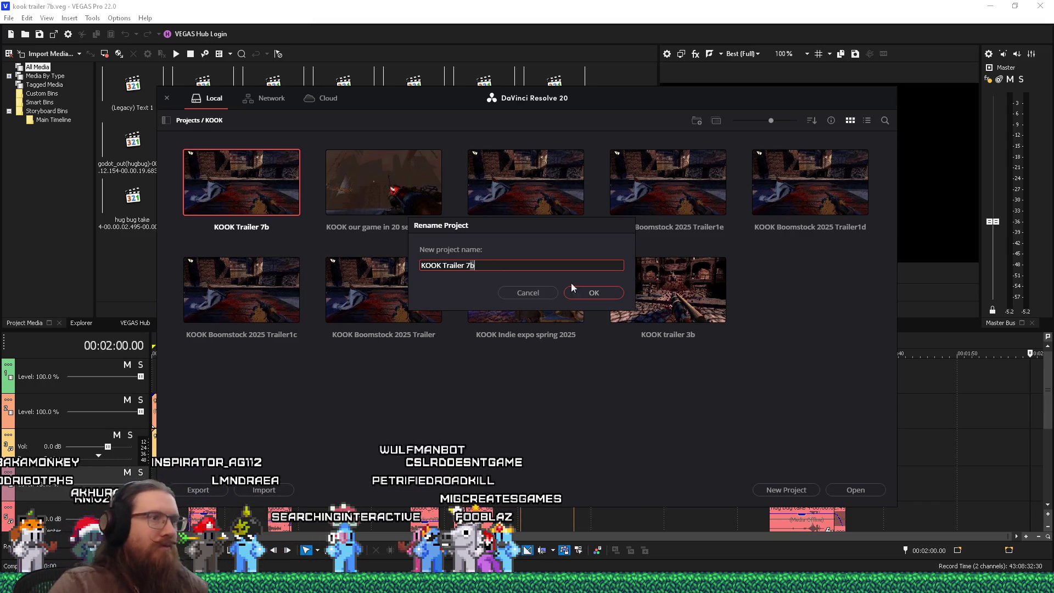
pyautogui.click(590, 295)
# - Delete the KOOK Trailer 7b project and switch back to VEGAS Pro
pyautogui.rightClick(262, 196)
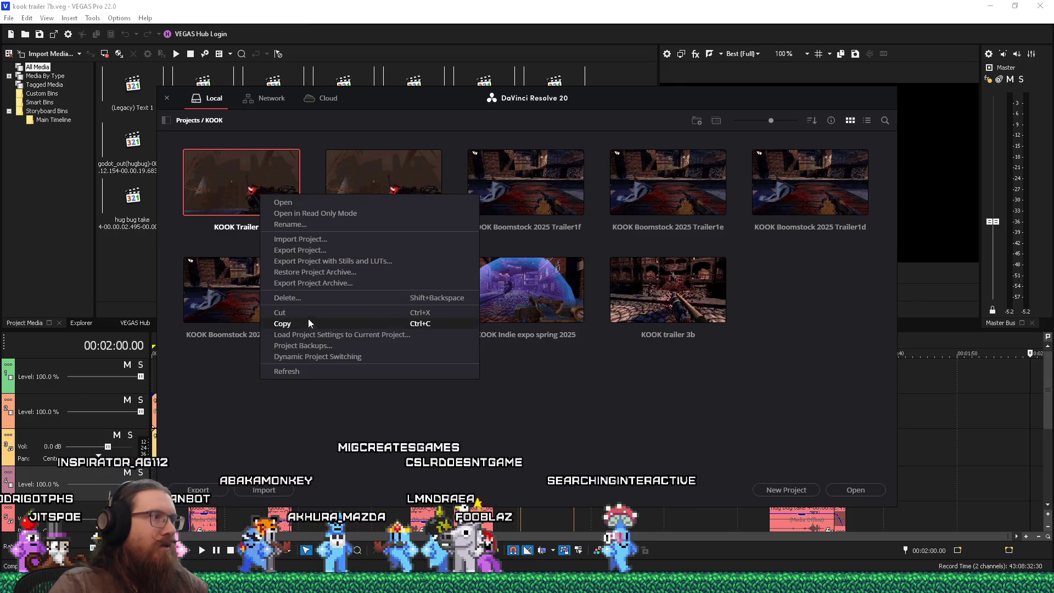
pyautogui.click(316, 299)
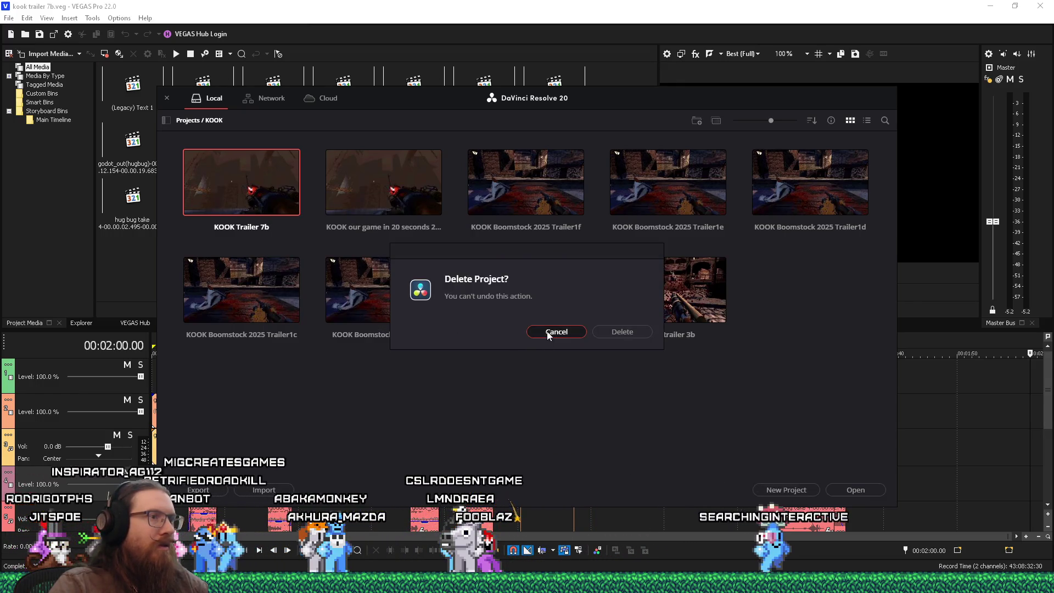
pyautogui.click(623, 333)
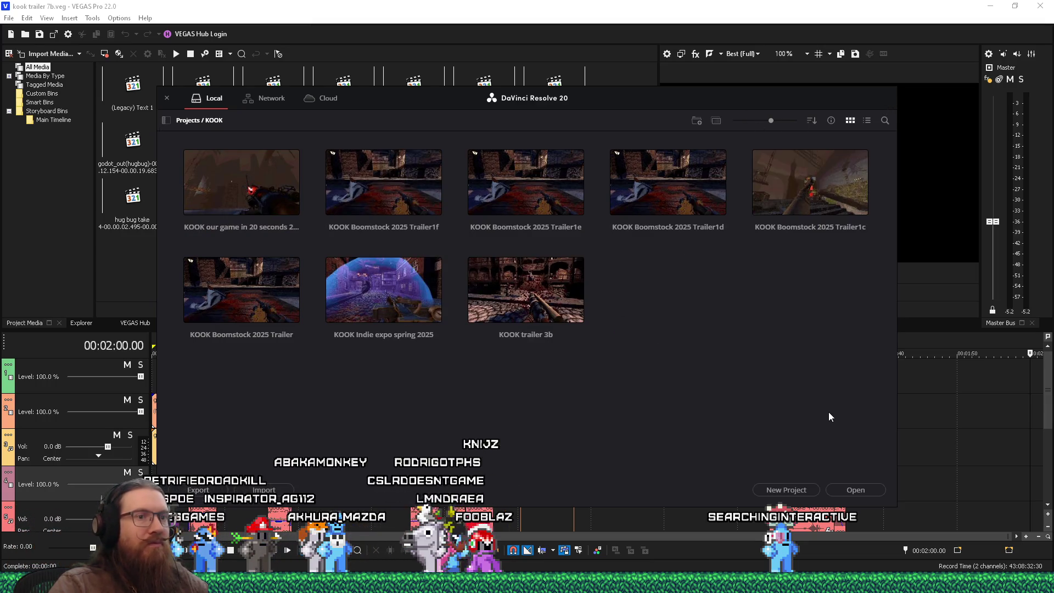
pyautogui.hotkey('alt', 'Tab')
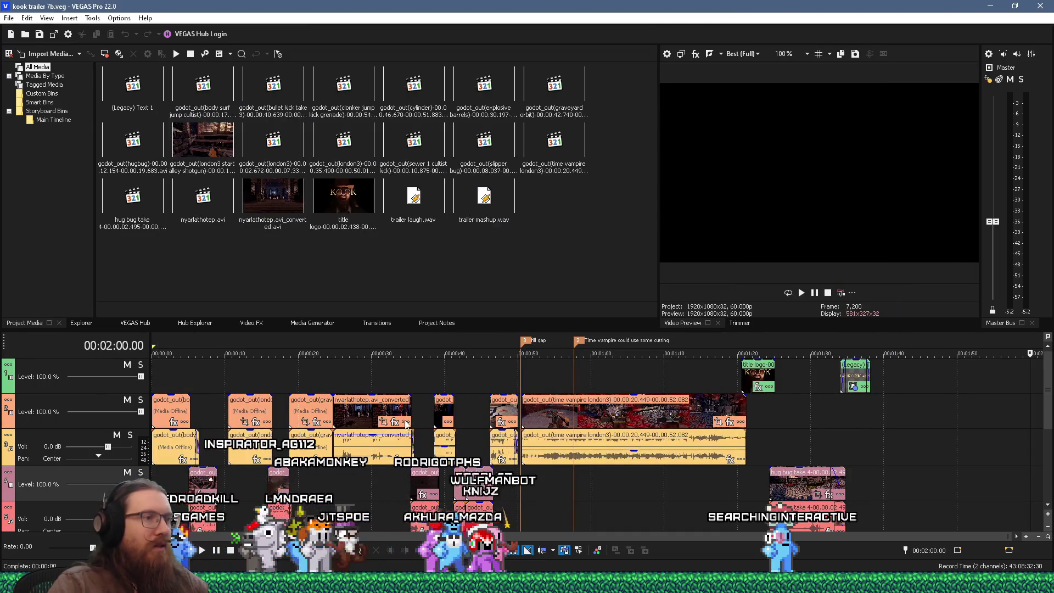
# - Inspect the source file path of the first offline clip on track 2 in its Media properties
pyautogui.rightClick(167, 409)
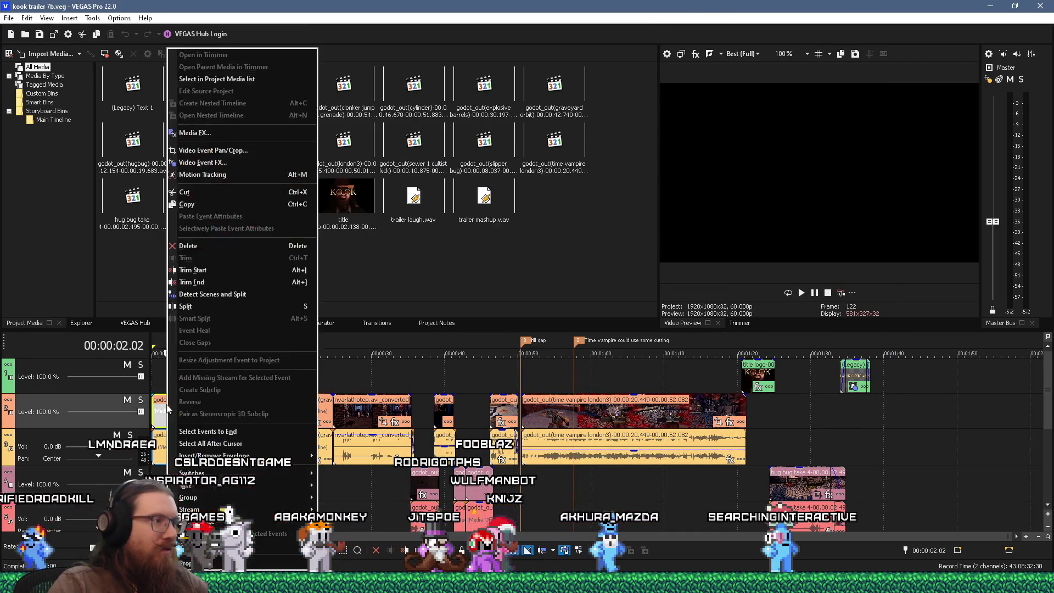
pyautogui.click(200, 564)
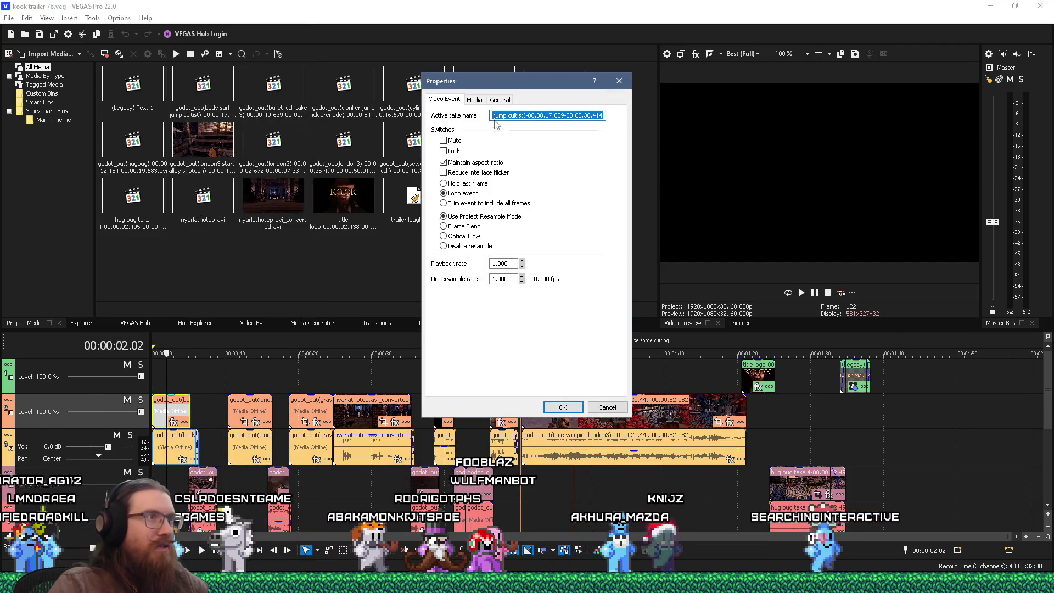
pyautogui.click(479, 103)
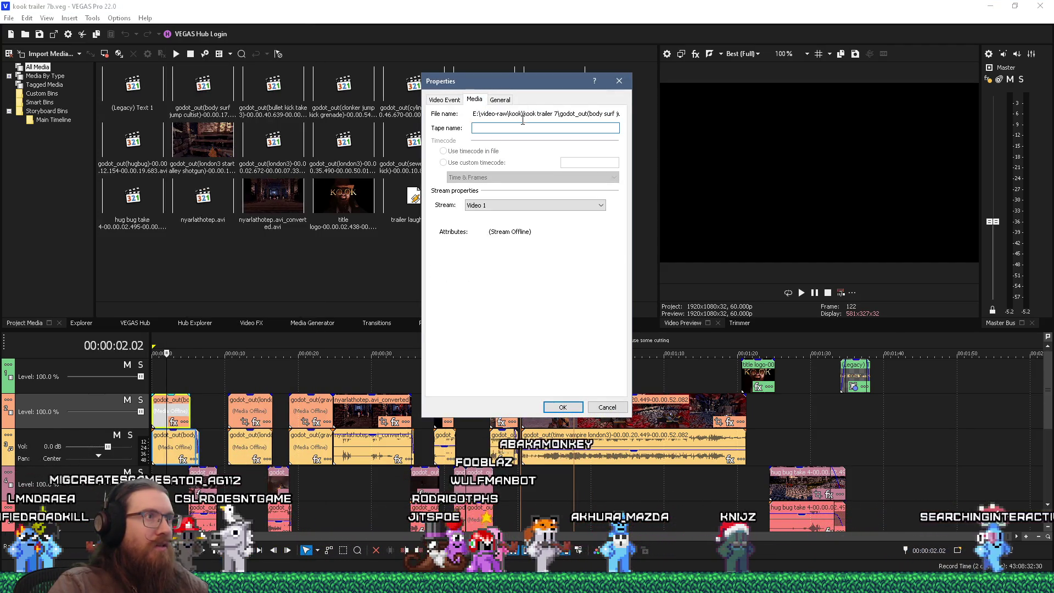
pyautogui.doubleClick(538, 112)
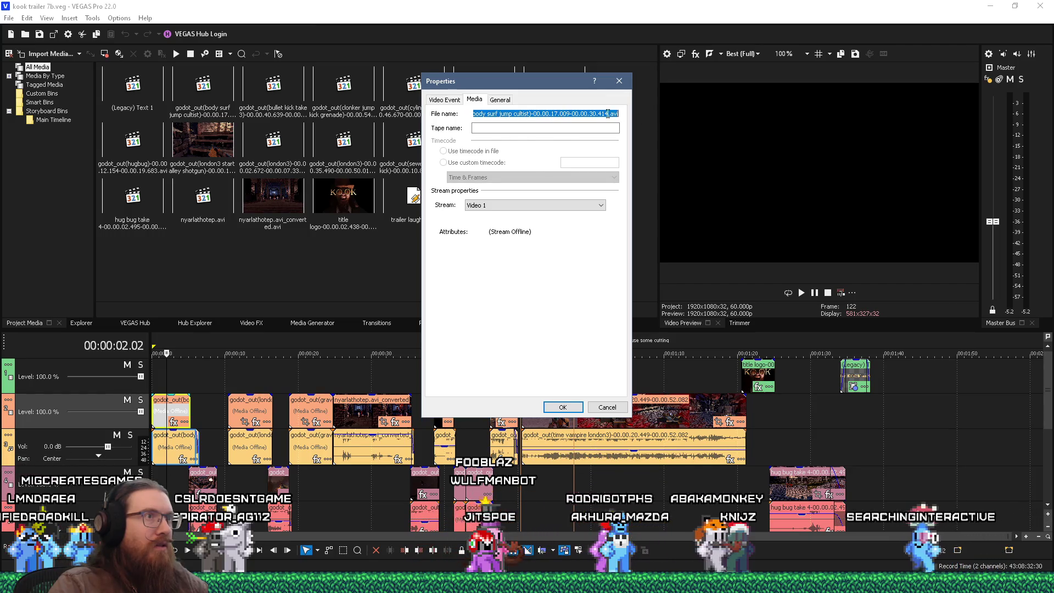
pyautogui.press('End')
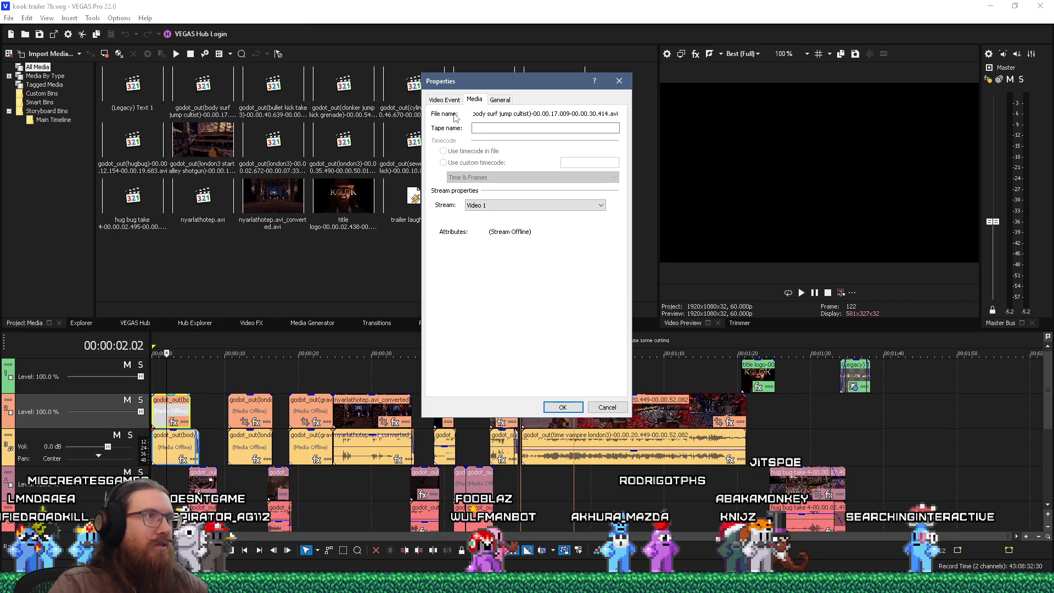
pyautogui.click(620, 81)
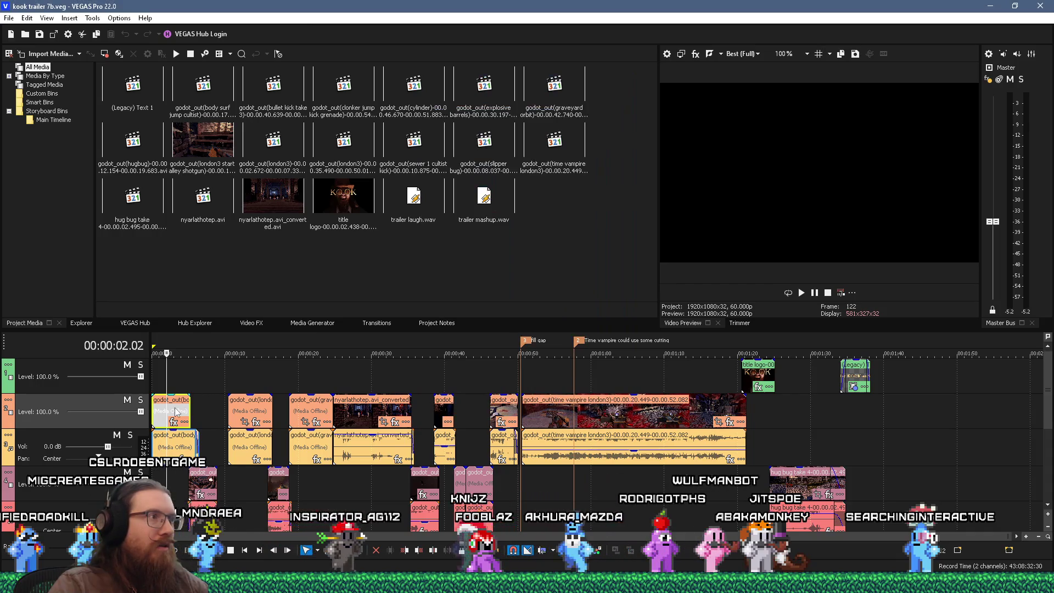
# - Locate the body surf jump cultist clip in Project Media and choose to replace its file
pyautogui.rightClick(169, 405)
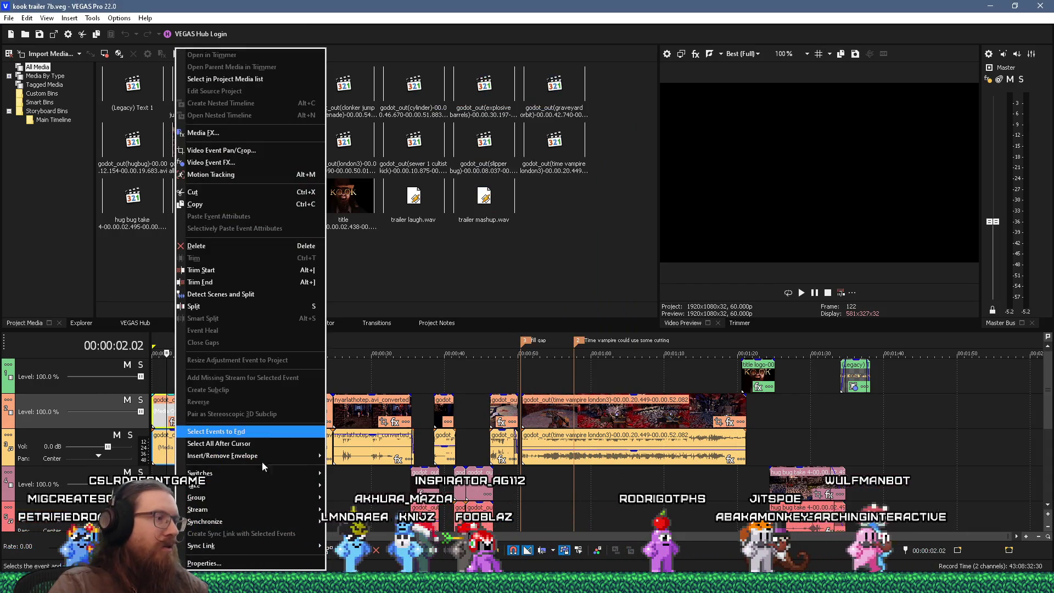
pyautogui.click(252, 80)
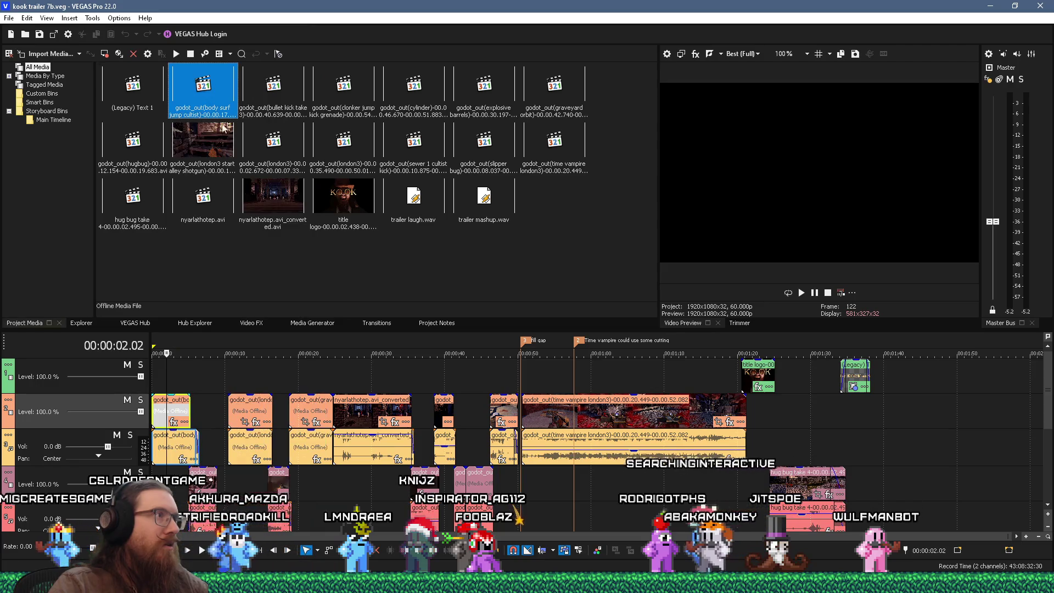
pyautogui.rightClick(199, 89)
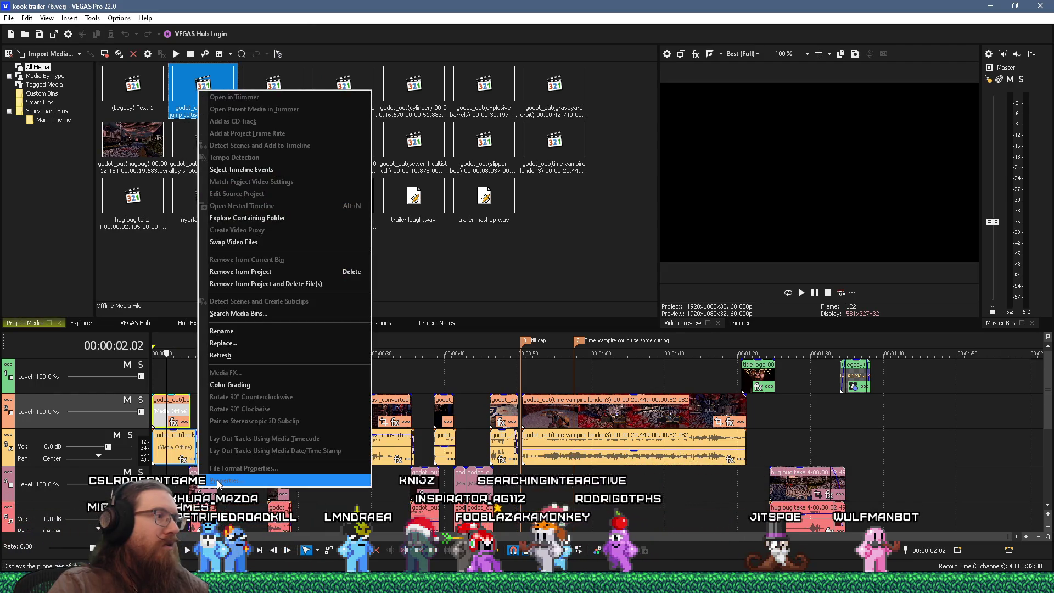
pyautogui.click(180, 81)
pyautogui.rightClick(188, 85)
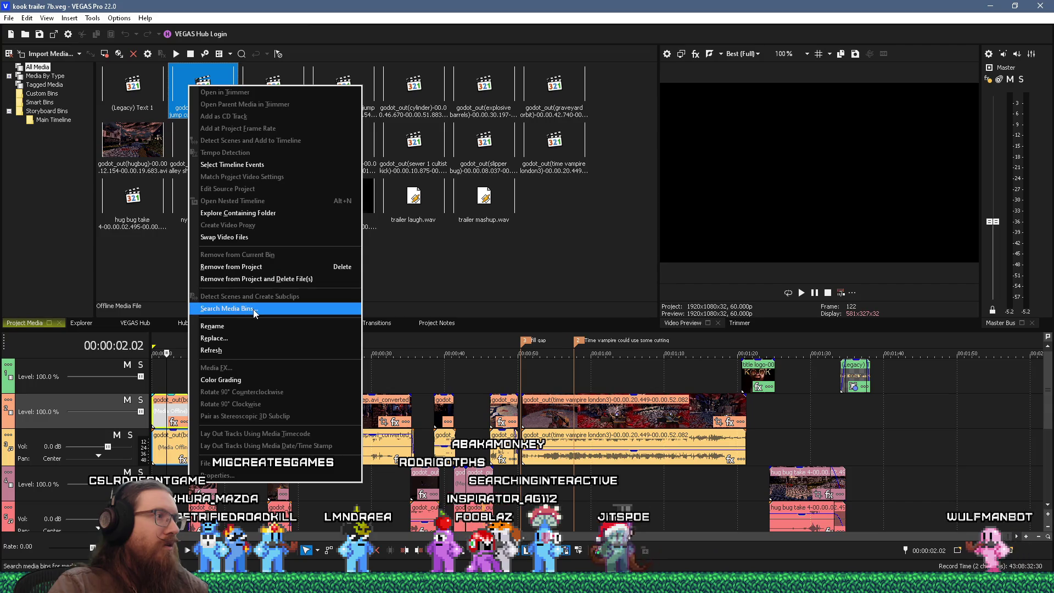
pyautogui.click(247, 337)
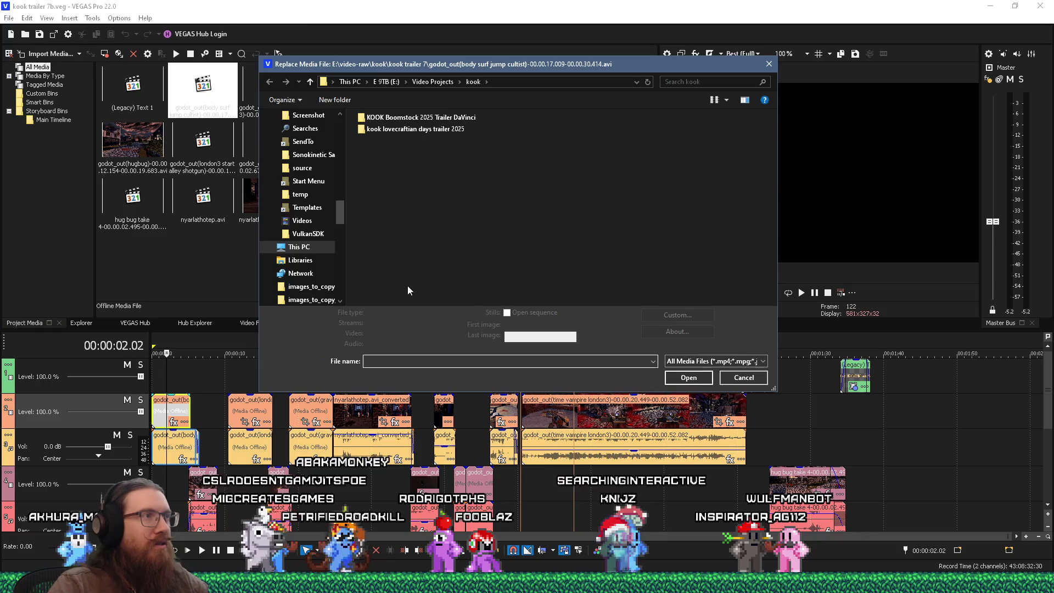
# - Type a drive E folder path into the Replace Media File address bar, correcting a typo
pyautogui.click(519, 81)
pyautogui.write('e:\\proo')
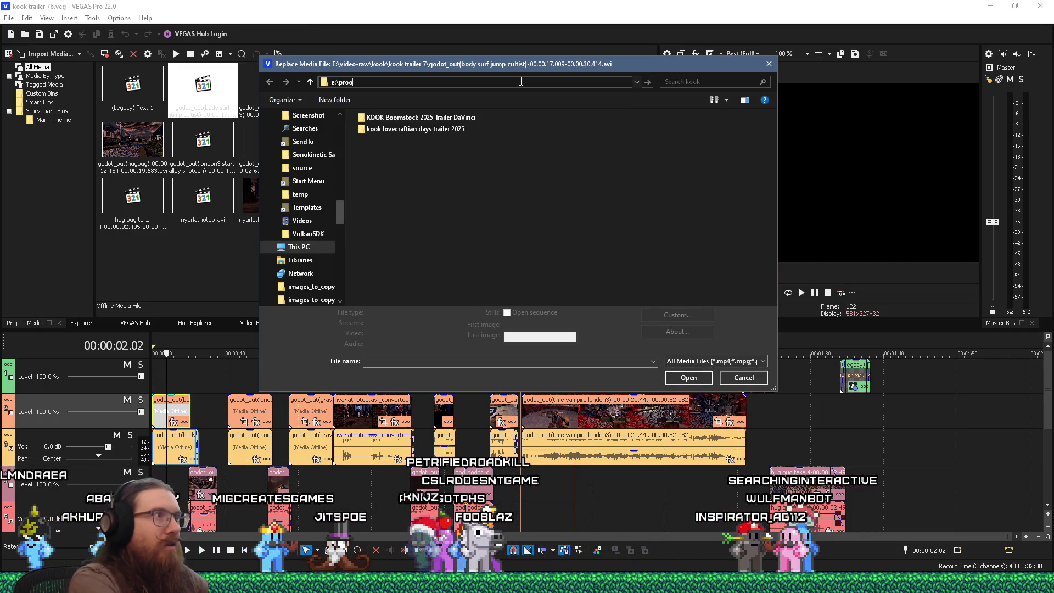
pyautogui.write('cts\\koo')
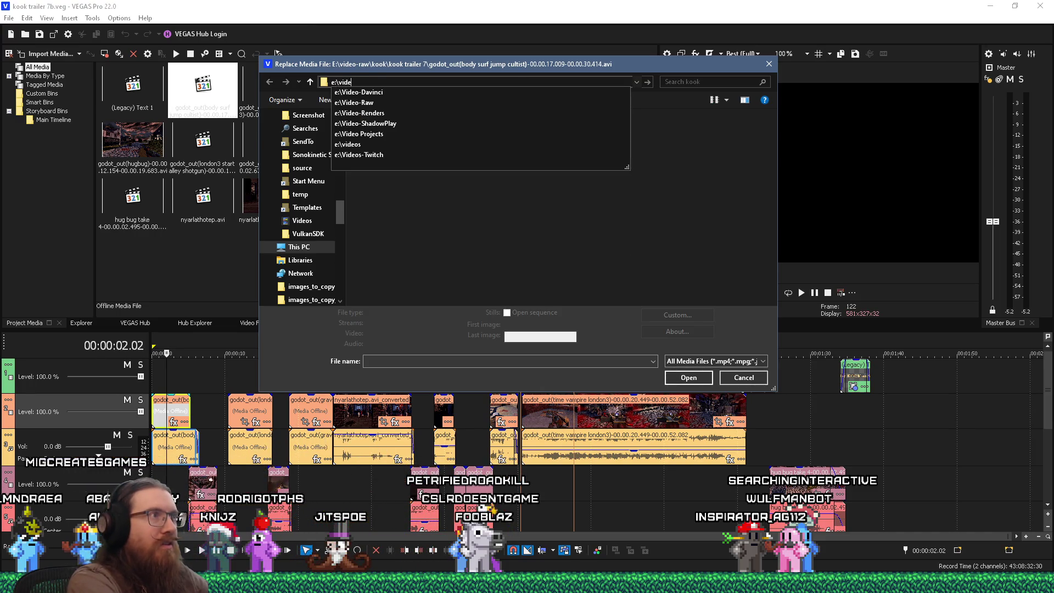
pyautogui.press('BackSpace')
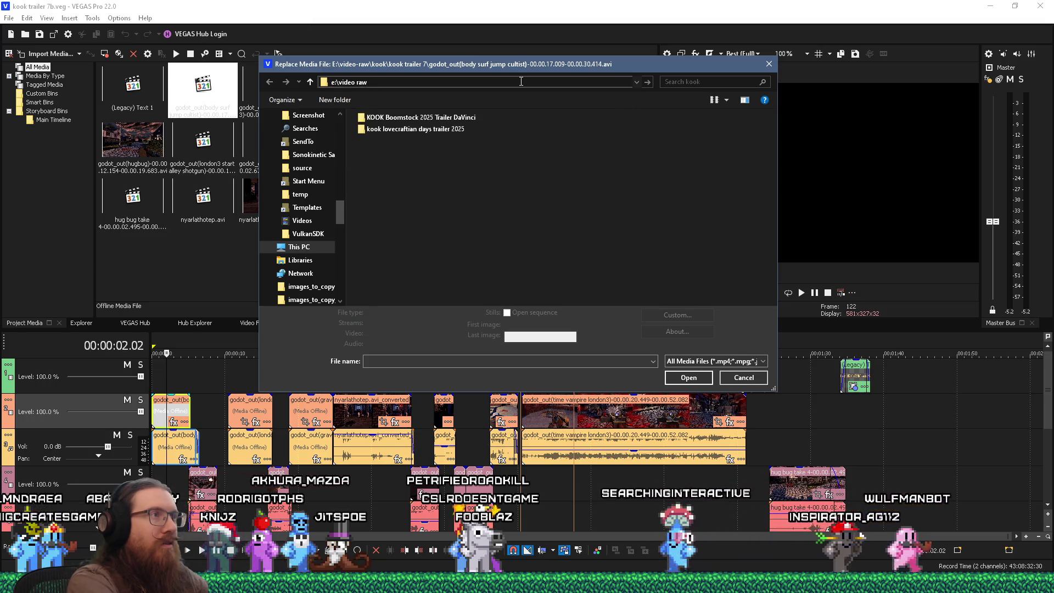